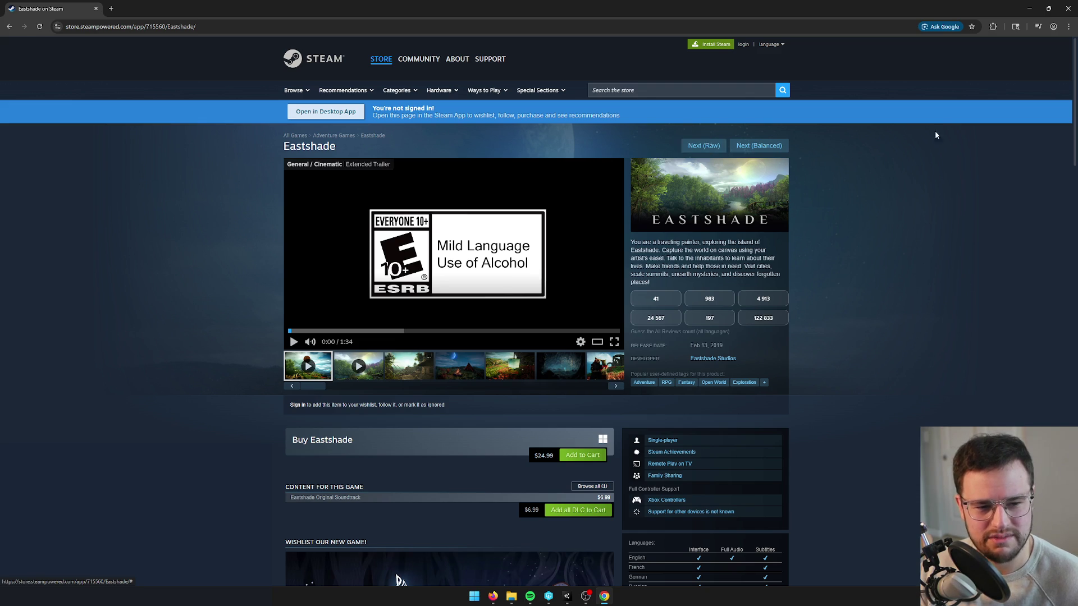
Step: Glance at Firefox, then move from the Eastshade page to the Farm Together 2 store page
left_click(492, 596)
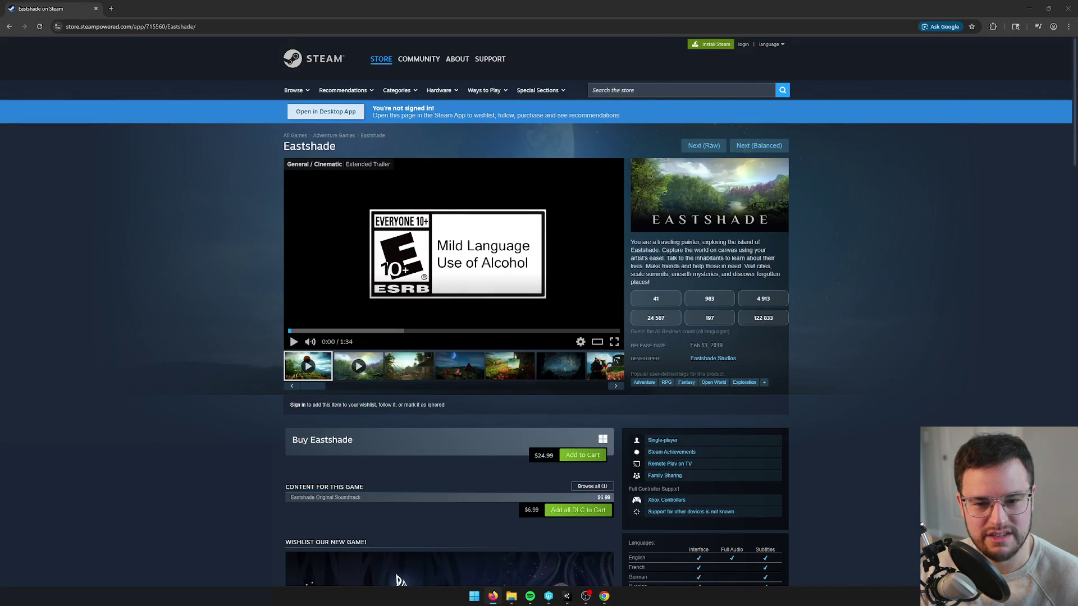
left_click(877, 336)
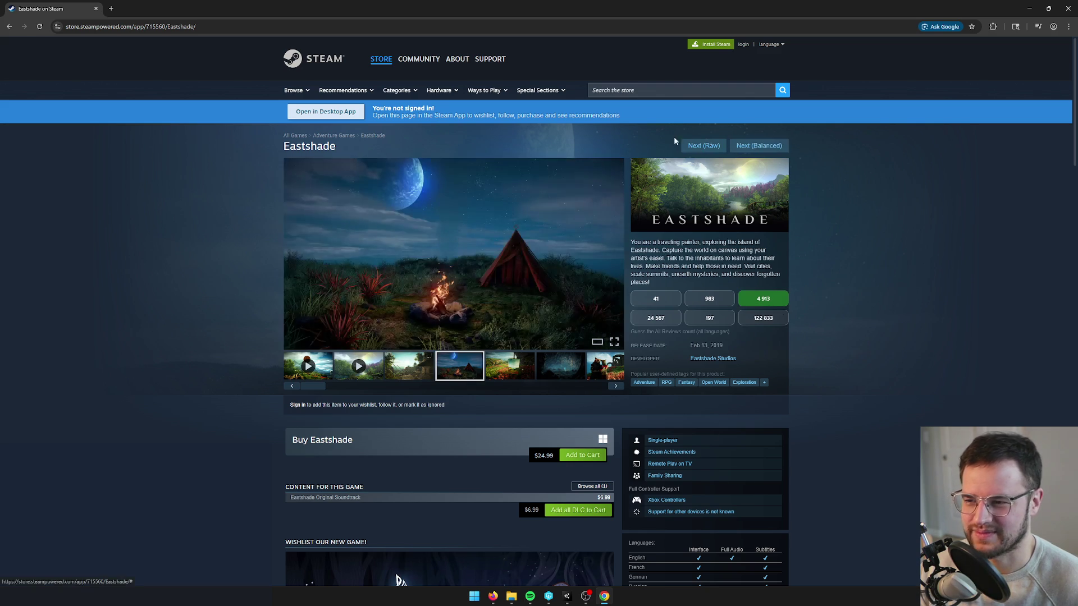
left_click(760, 148)
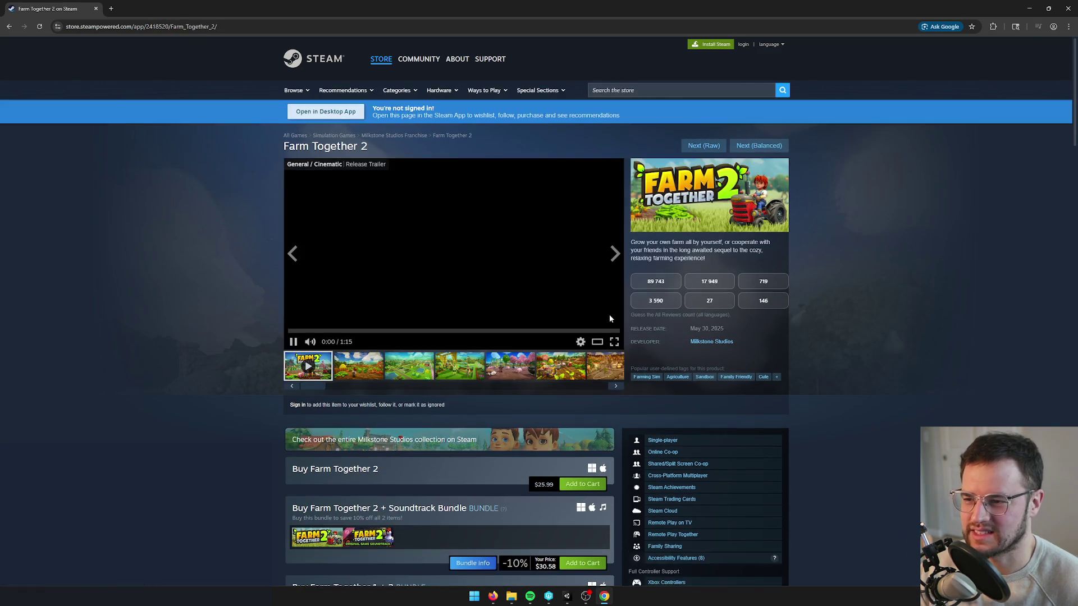
Step: Pause the Farm Together 2 trailer and browse its six screenshots, ending on the farmer-with-carrots one
left_click(293, 341)
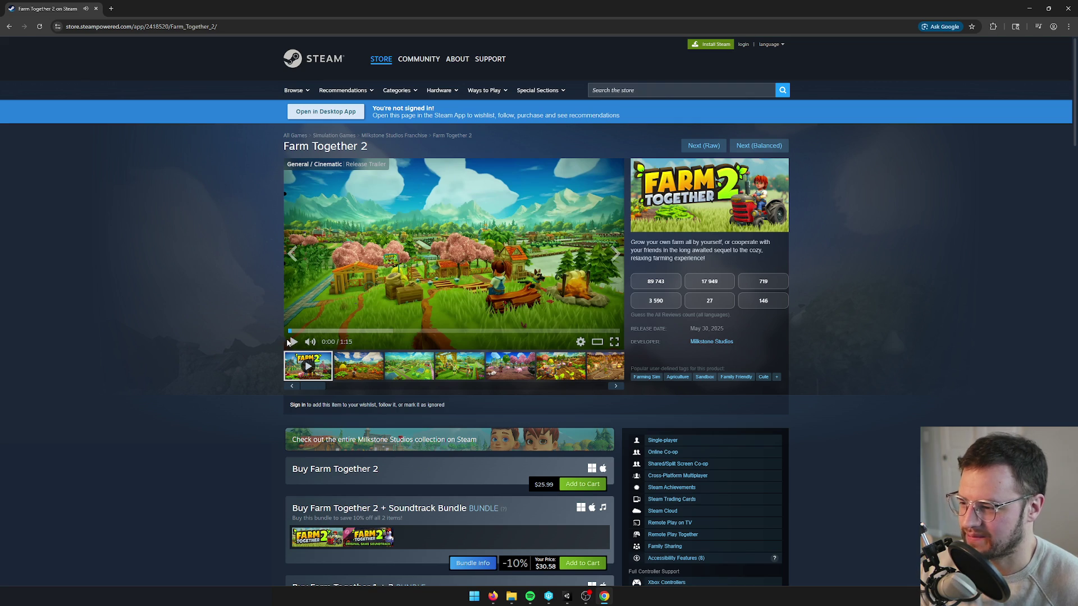
left_click(360, 373)
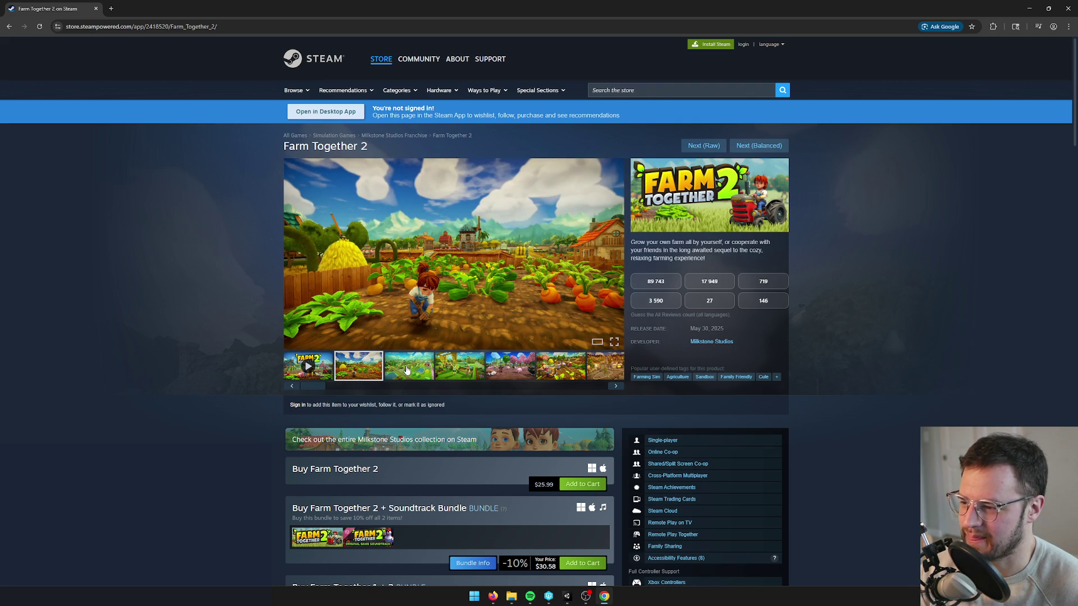
left_click(405, 370)
left_click(458, 368)
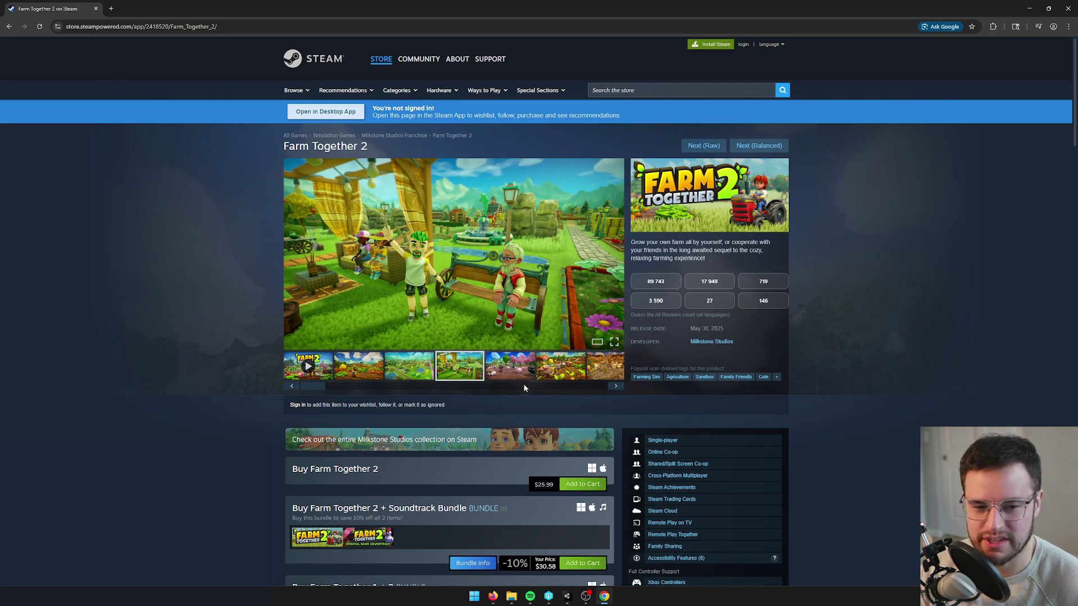
left_click(510, 368)
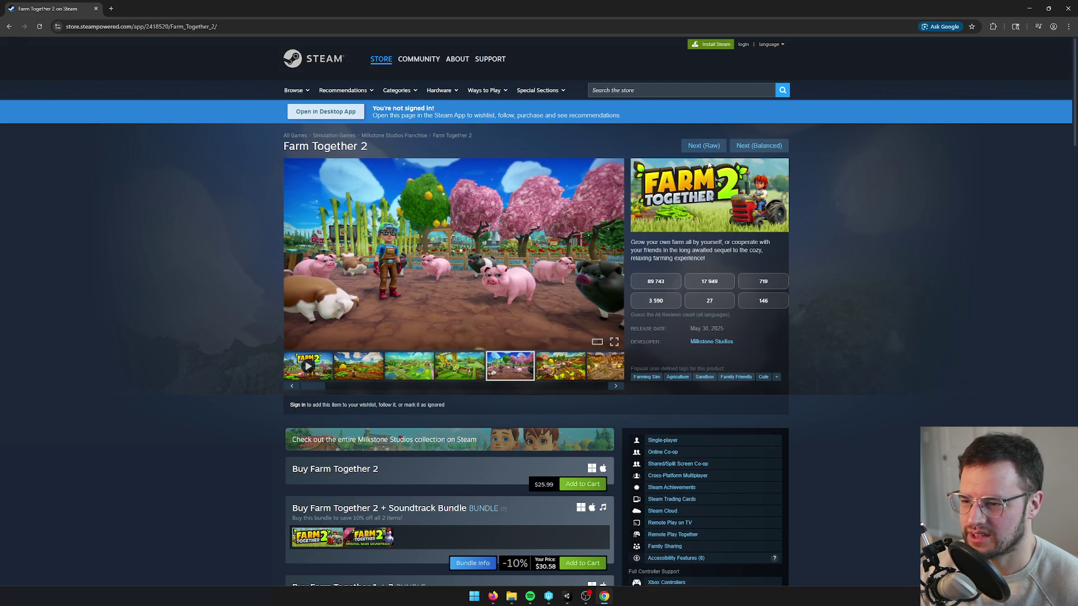
left_click(554, 375)
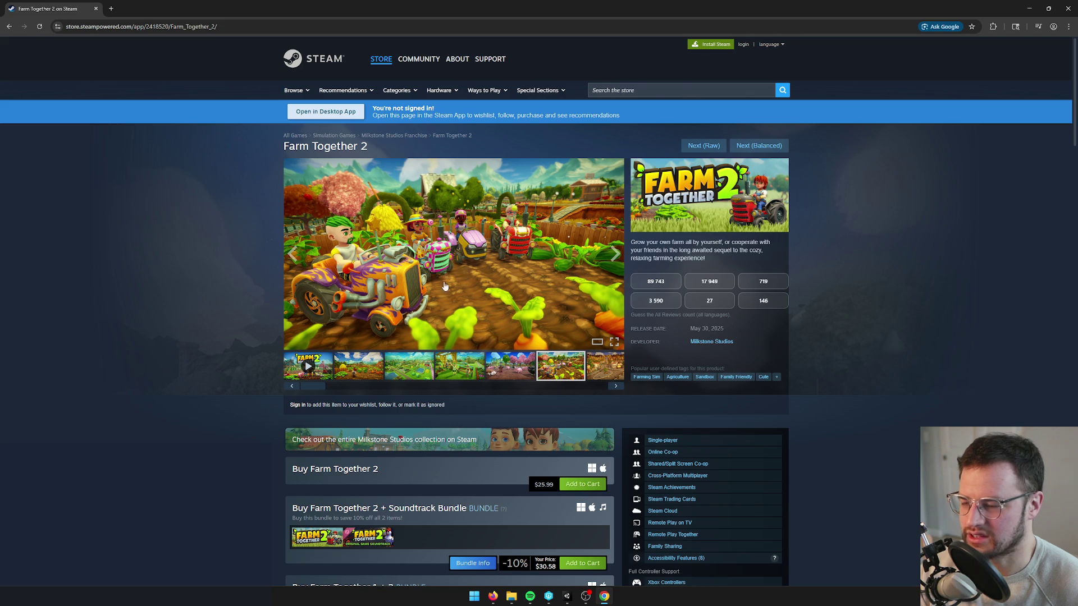
left_click(350, 375)
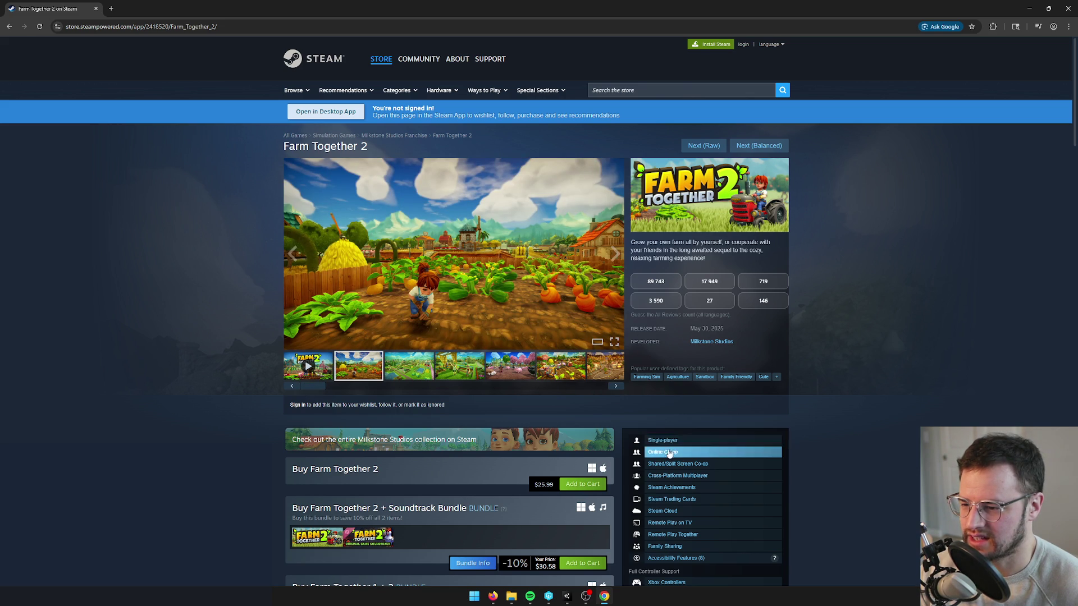
Step: Scroll the page briefly and start the Farm Together 2 release trailer
scroll(379, 333, "down", 1)
scroll(379, 332, "up", 1)
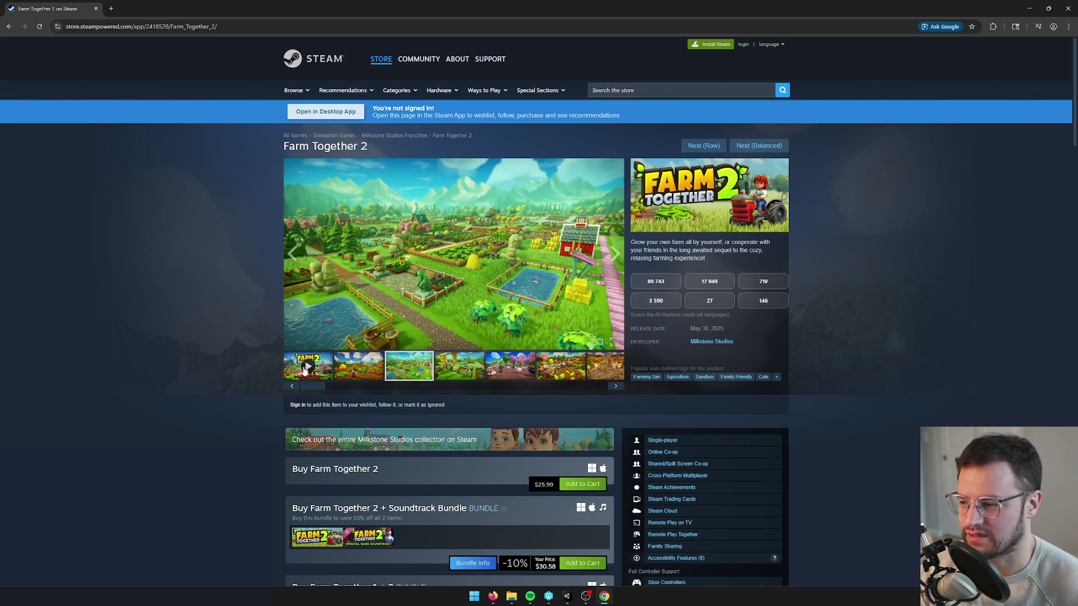
left_click(308, 372)
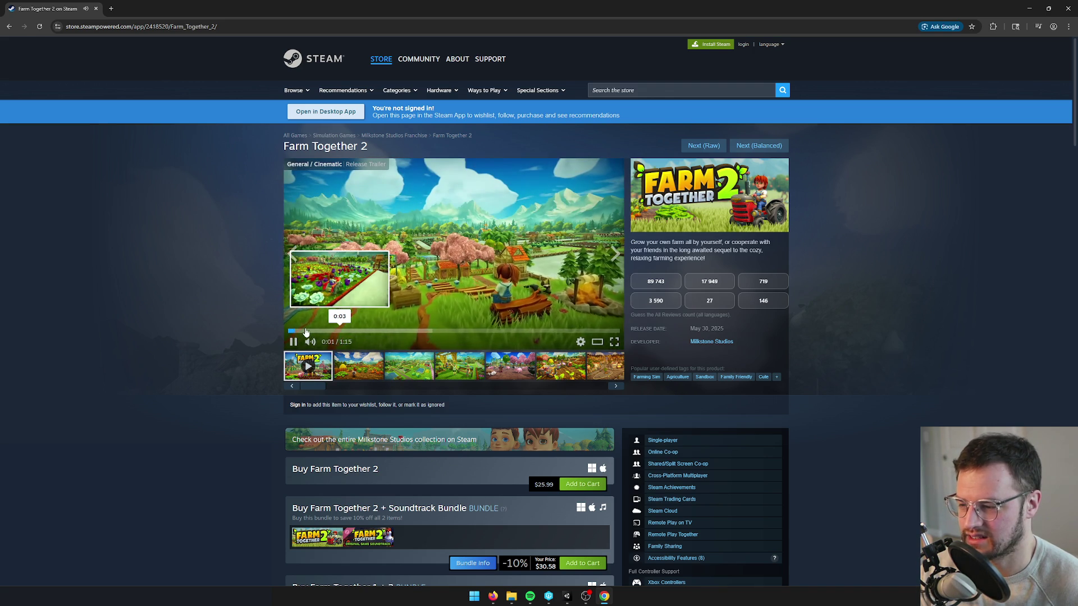
Step: Turn up the system volume and pause the Farm Together 2 trailer at 0:22
key("XF86AudioLowerVolume")
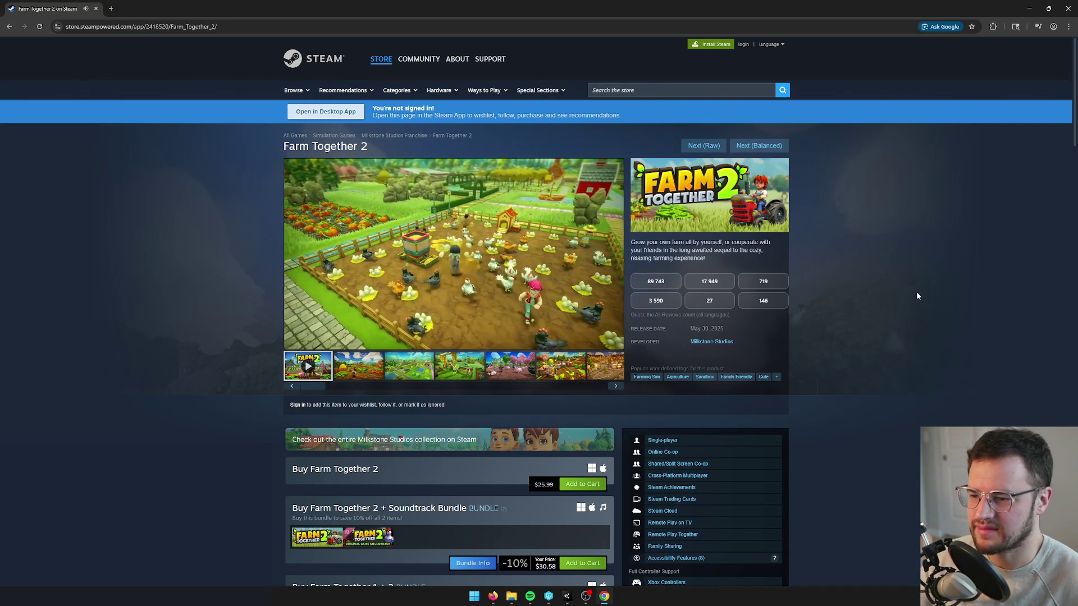
left_click(293, 342)
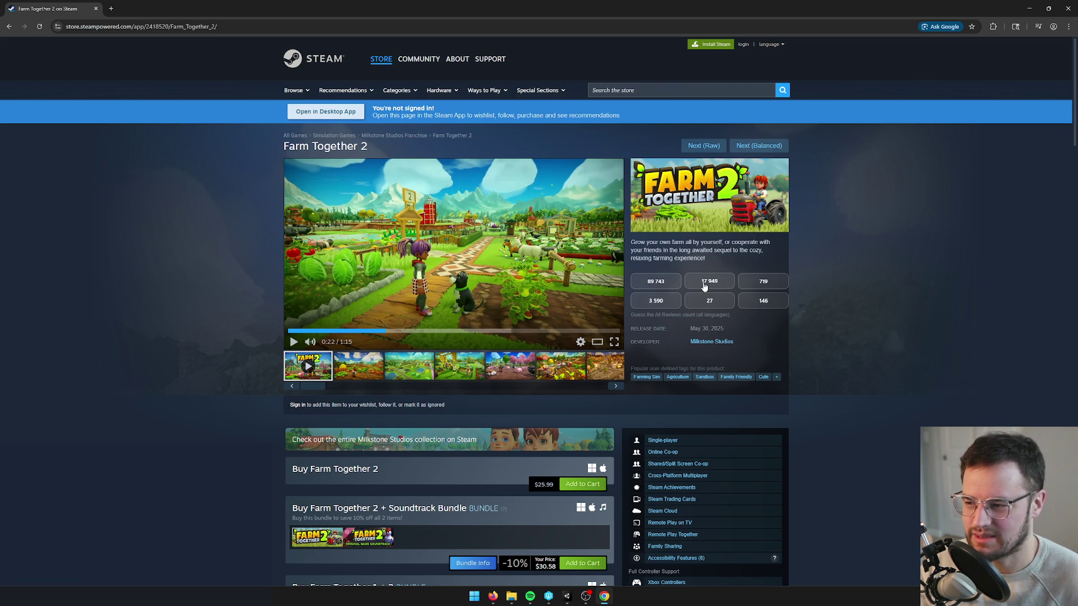
scroll(638, 344, "down", 2)
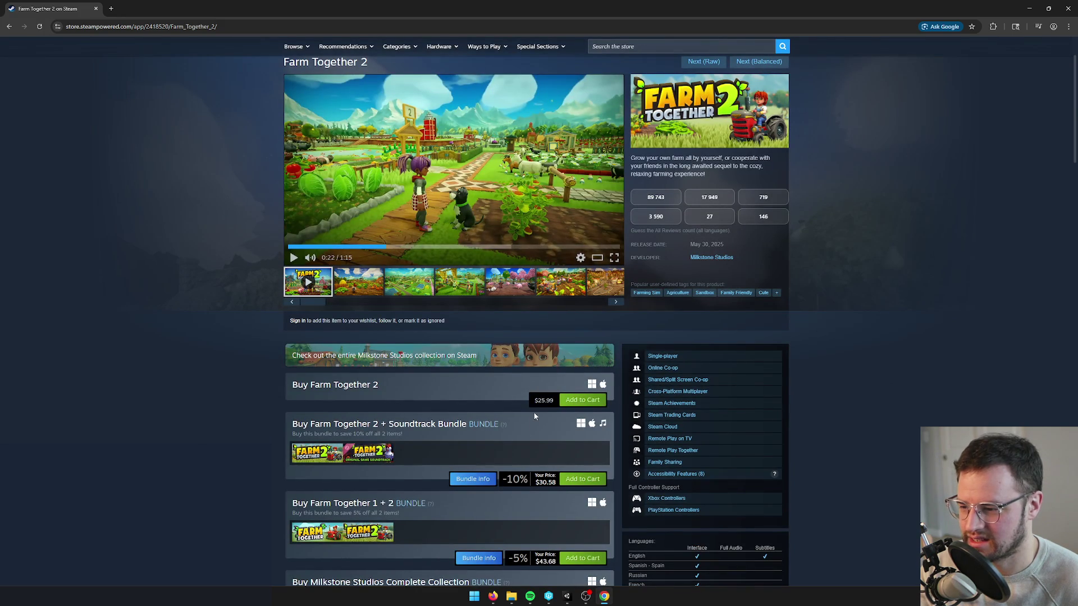
Step: Guess 3 590 reviews for Farm Together 2 and advance to Undead Wilderness: Survival
scroll(535, 416, "up", 1)
left_click(655, 260)
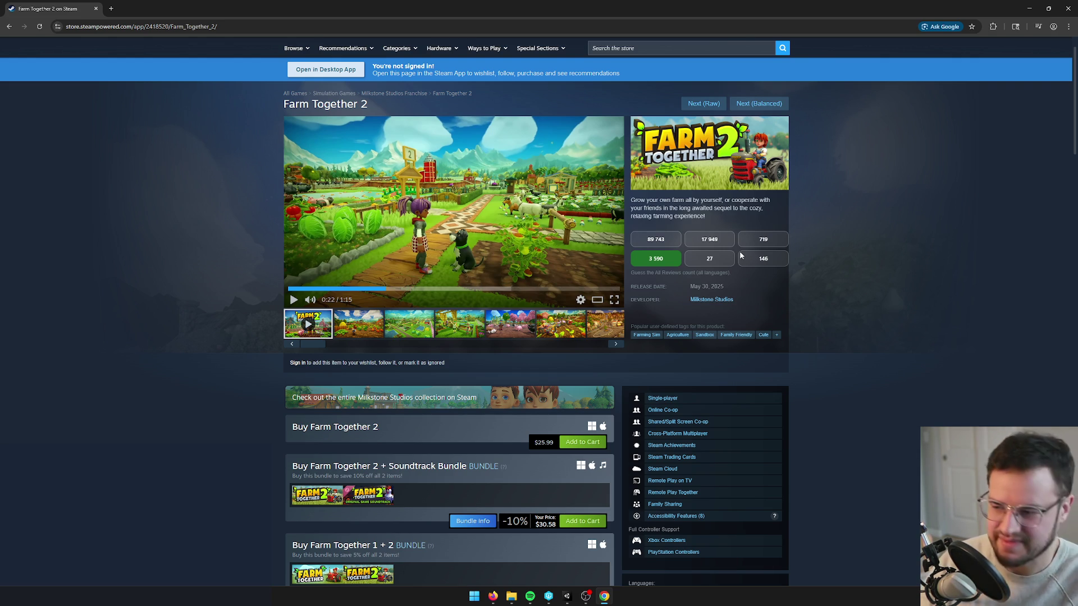
left_click(758, 103)
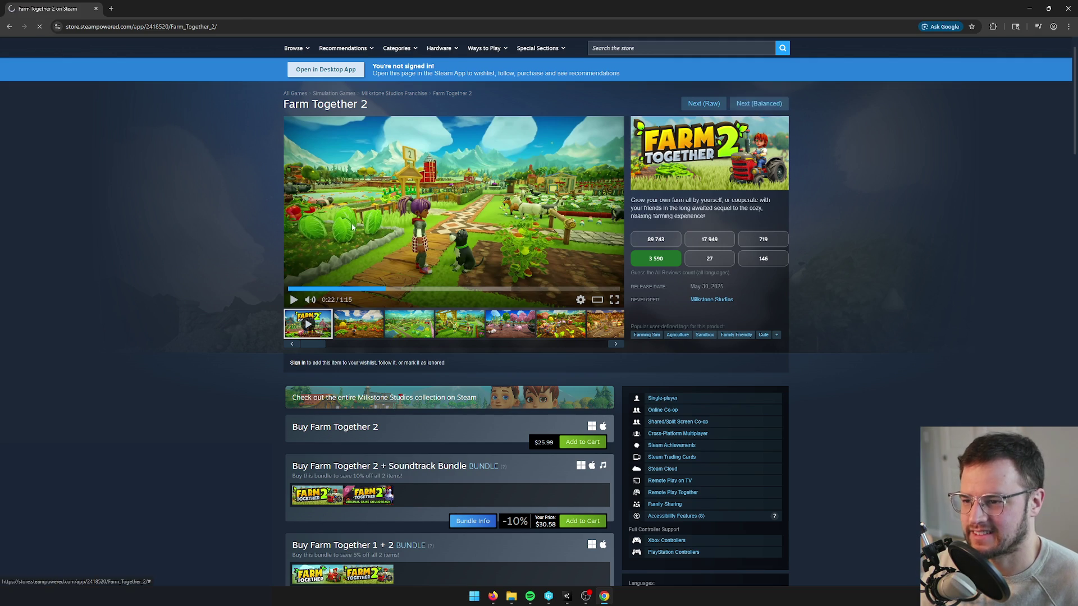
left_click(358, 372)
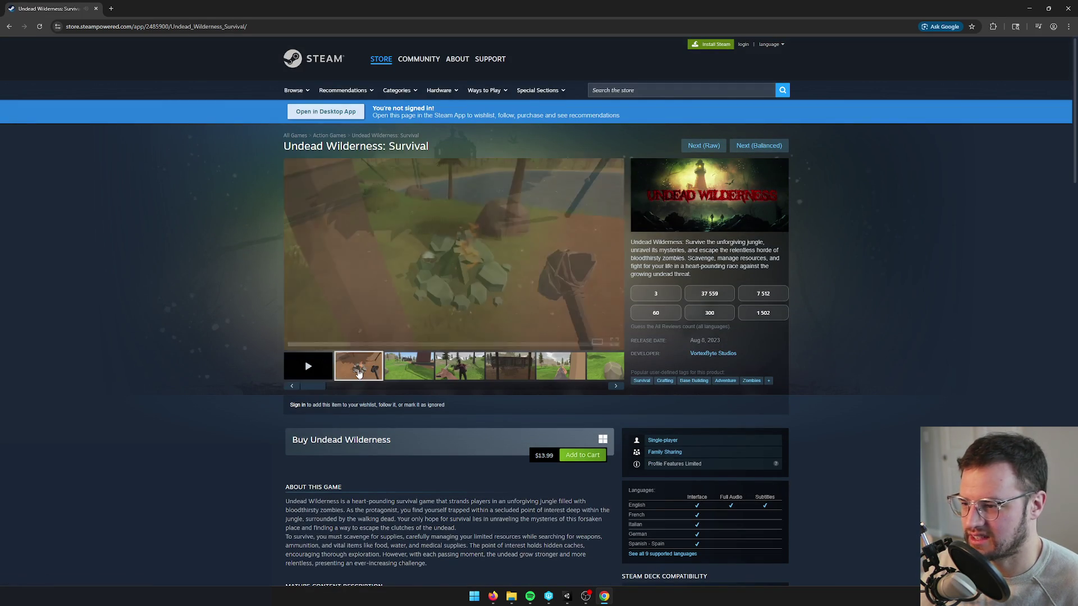
Step: Browse the Undead Wilderness zombie and cabin screenshots, then play the trailer from the lake scene
left_click(405, 374)
left_click(459, 372)
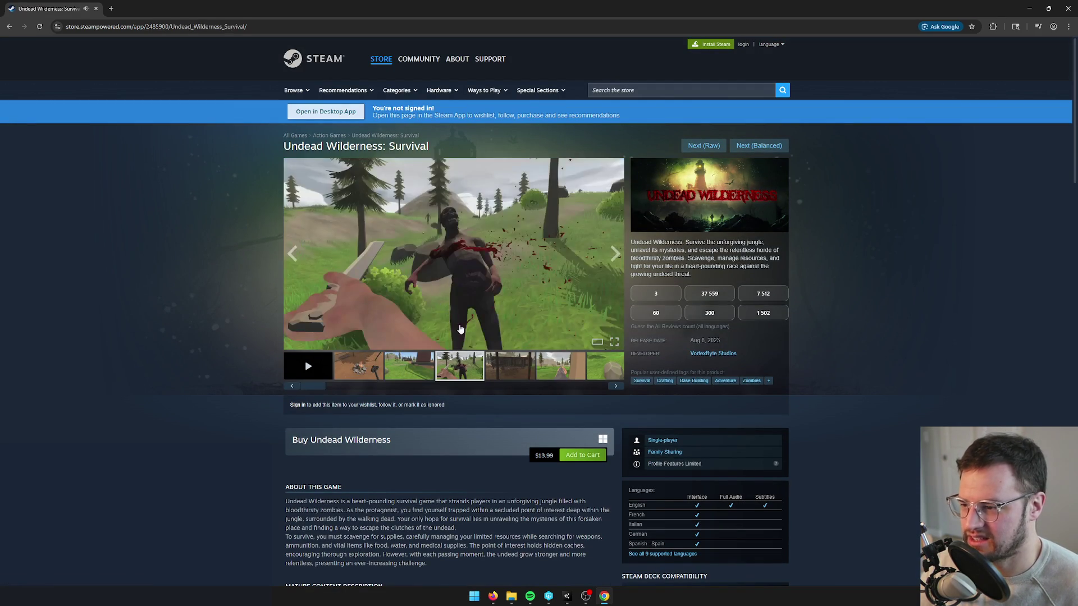
left_click(513, 364)
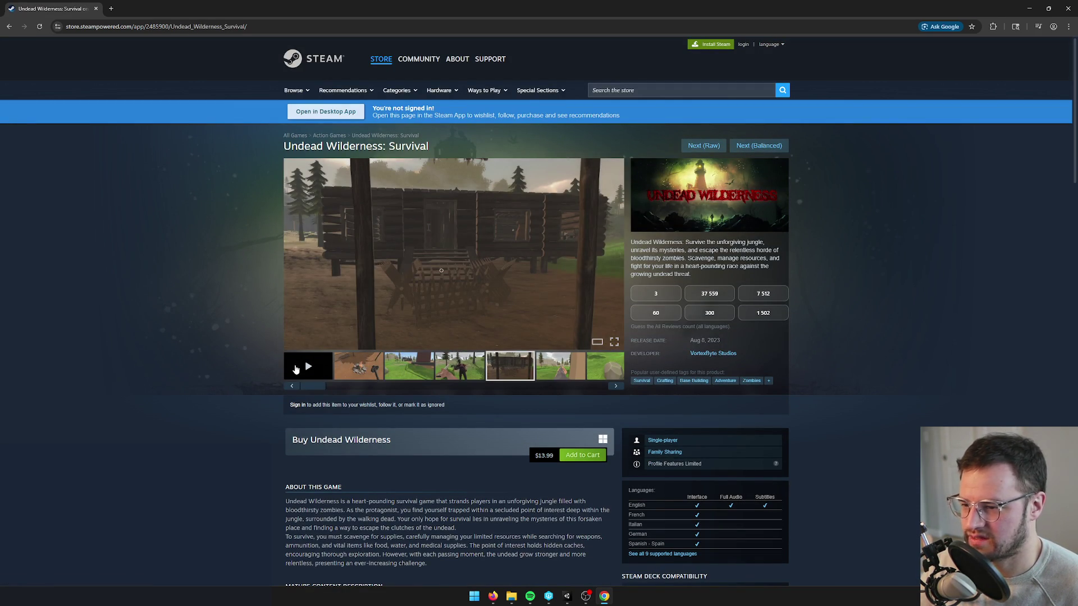
left_click(296, 369)
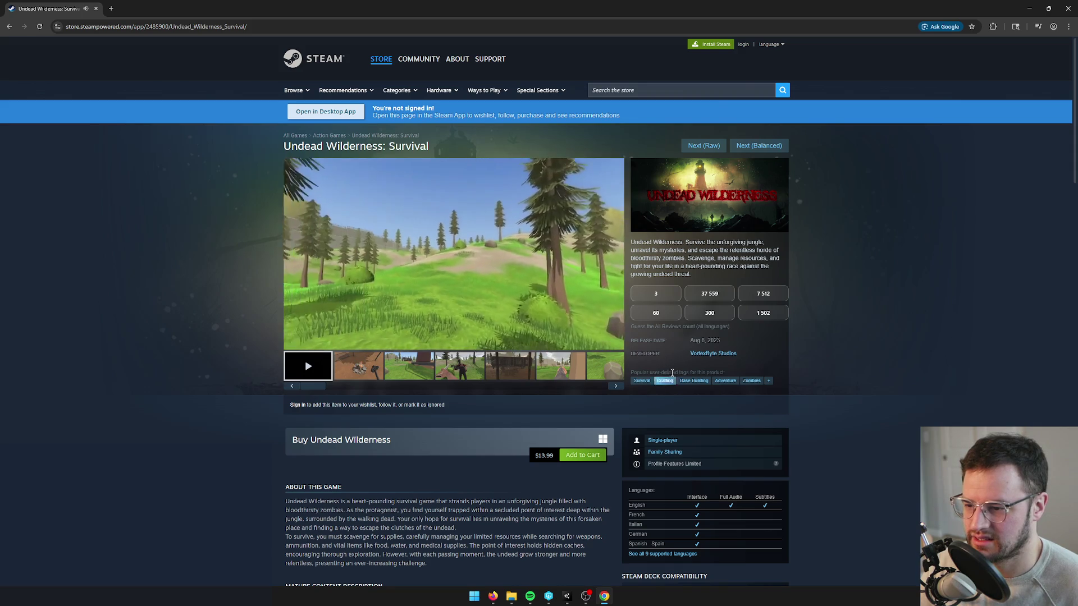
mouse_move(308, 344)
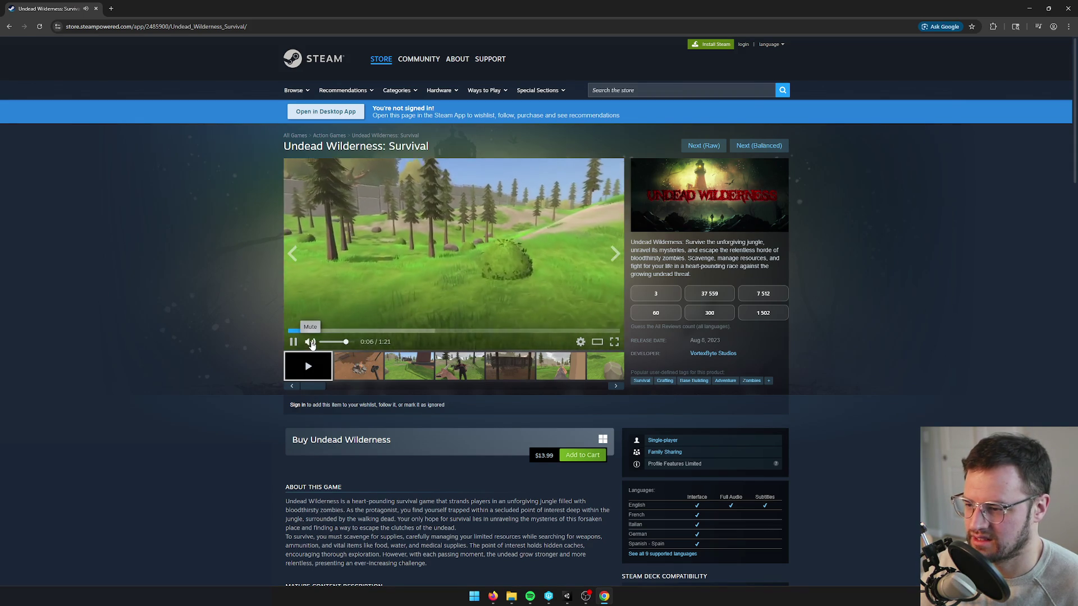
left_click(344, 332)
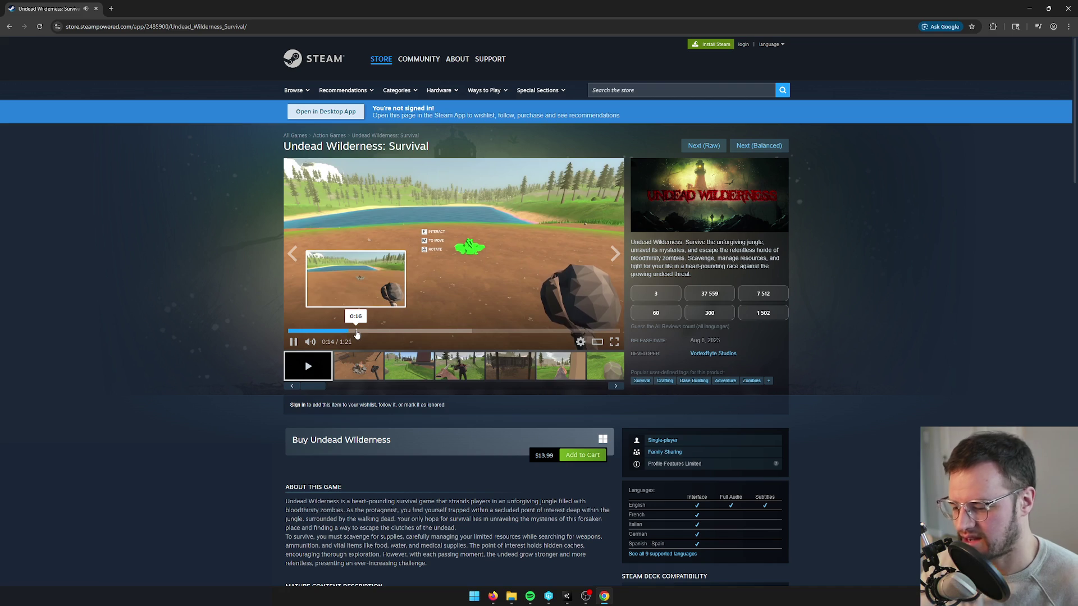
Step: Raise the volume to 16, pause at 0:28, guess 3 reviews and advance to Lonely Christmas
key("XF86AudioLowerVolume")
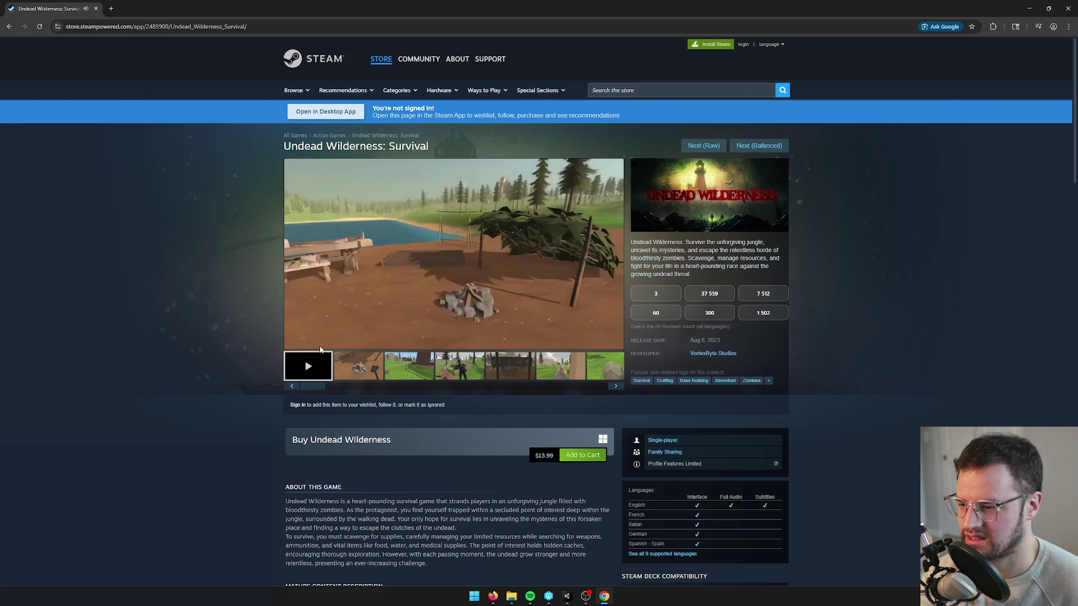
key("XF86AudioLowerVolume")
key("XF86AudioRaiseVolume")
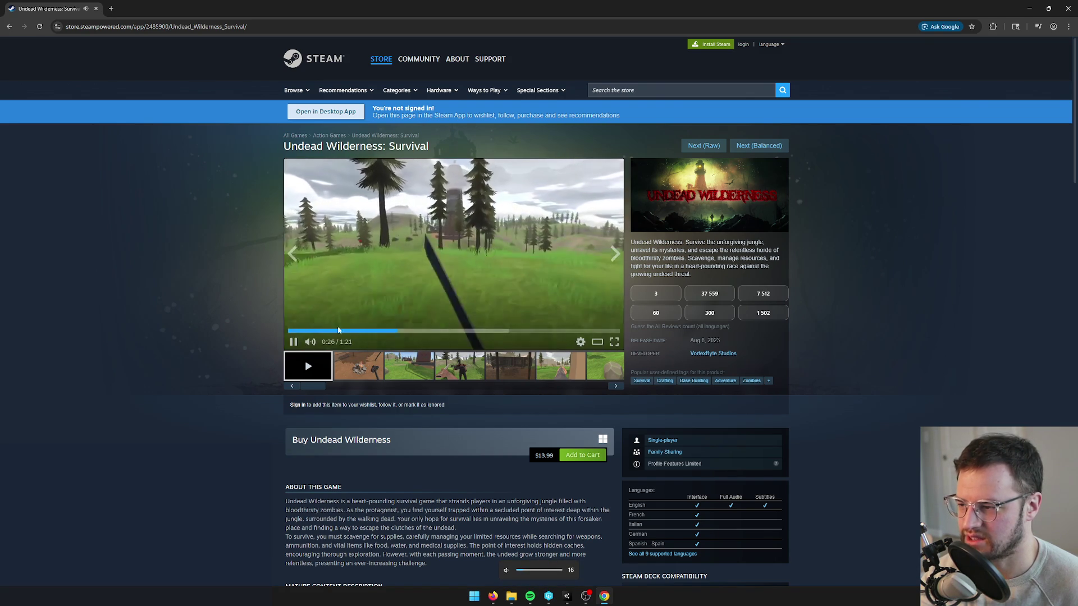
key("XF86AudioPlay")
left_click(663, 297)
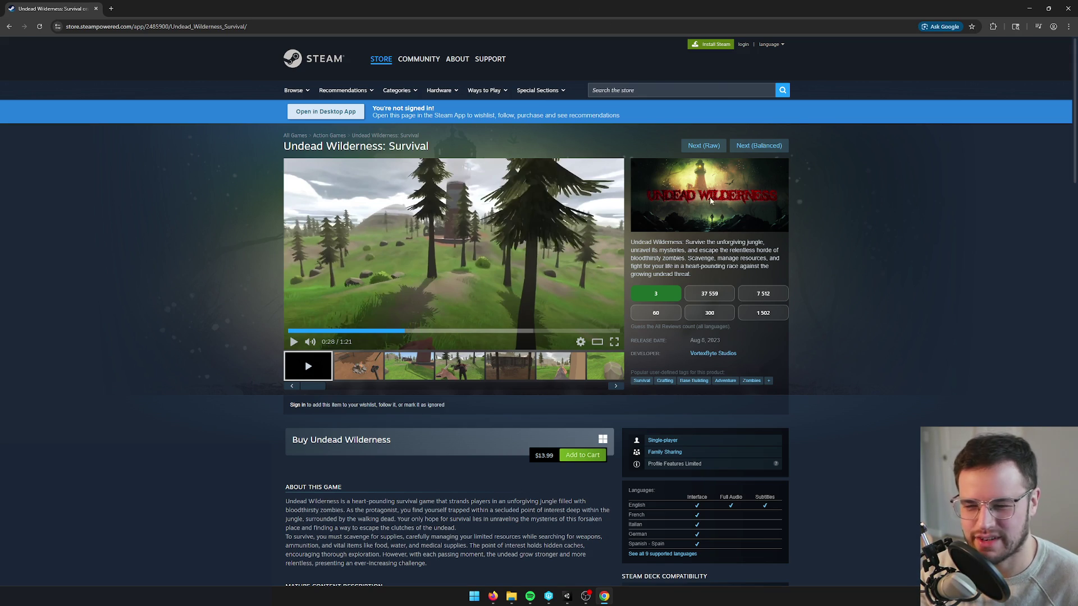
left_click(759, 145)
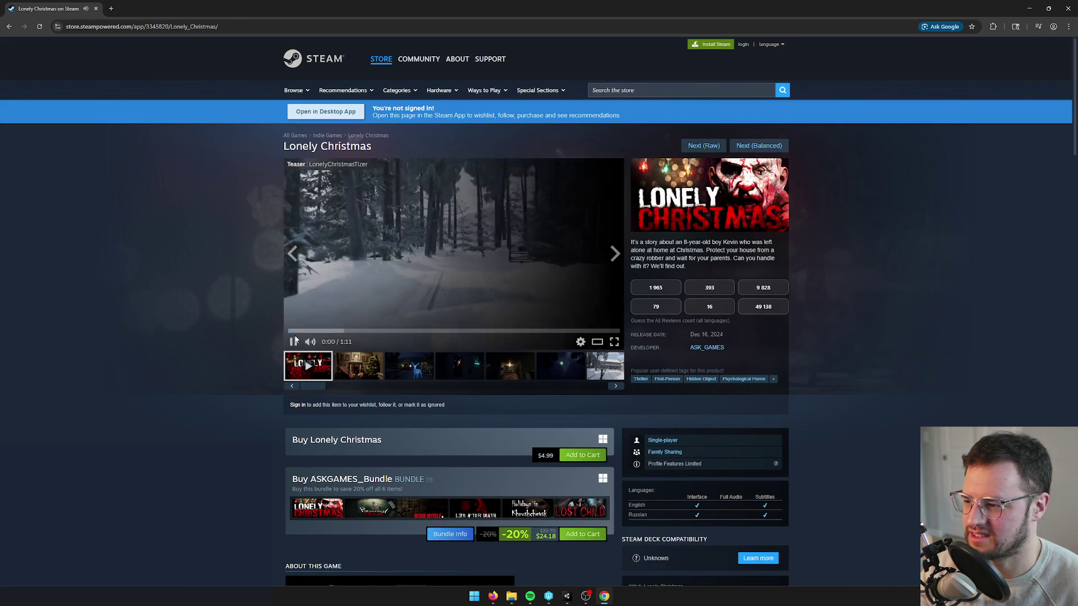
Step: Briefly pause and resume the Lonely Christmas trailer while lowering the system volume
left_click(293, 342)
key("XF86AudioLowerVolume")
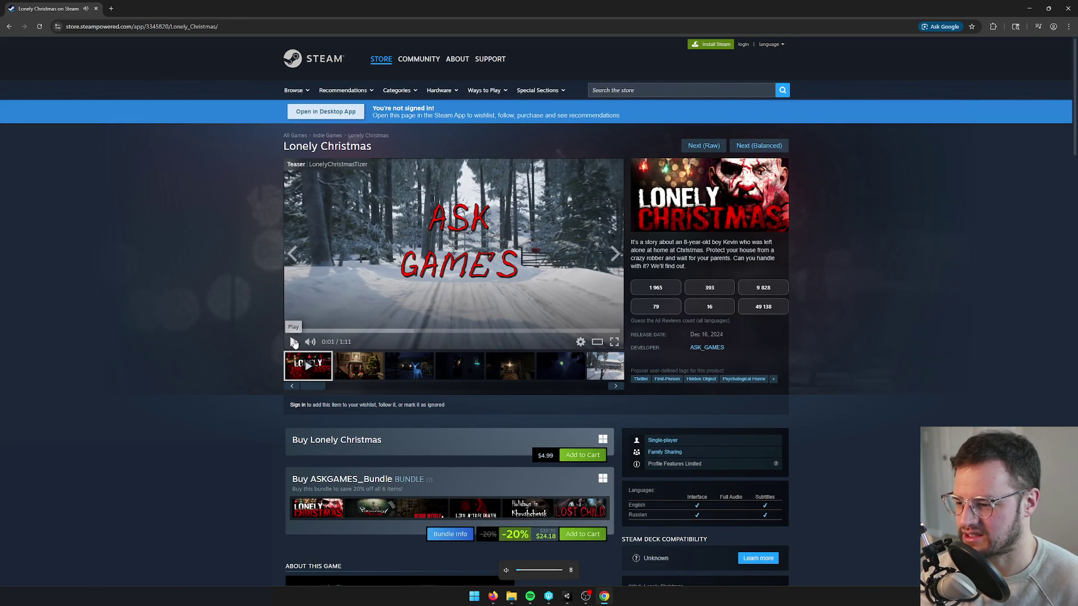
left_click(293, 342)
key("XF86AudioLowerVolume")
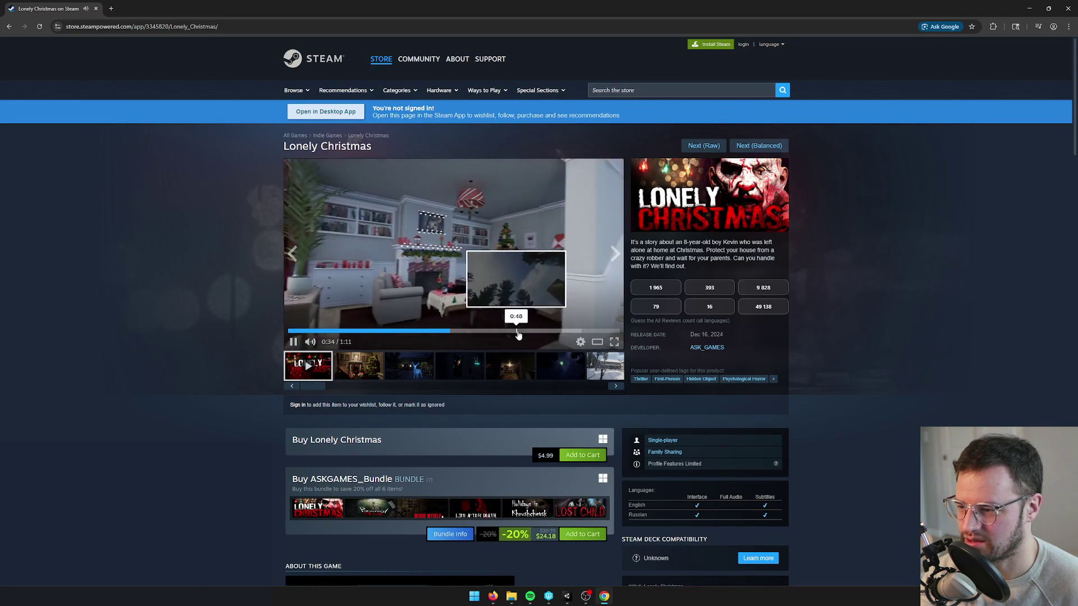
Step: Skip to the fireworks scene, pause at 0:58, guess 16 reviews and advance to My Furry Dictator
left_click(481, 334)
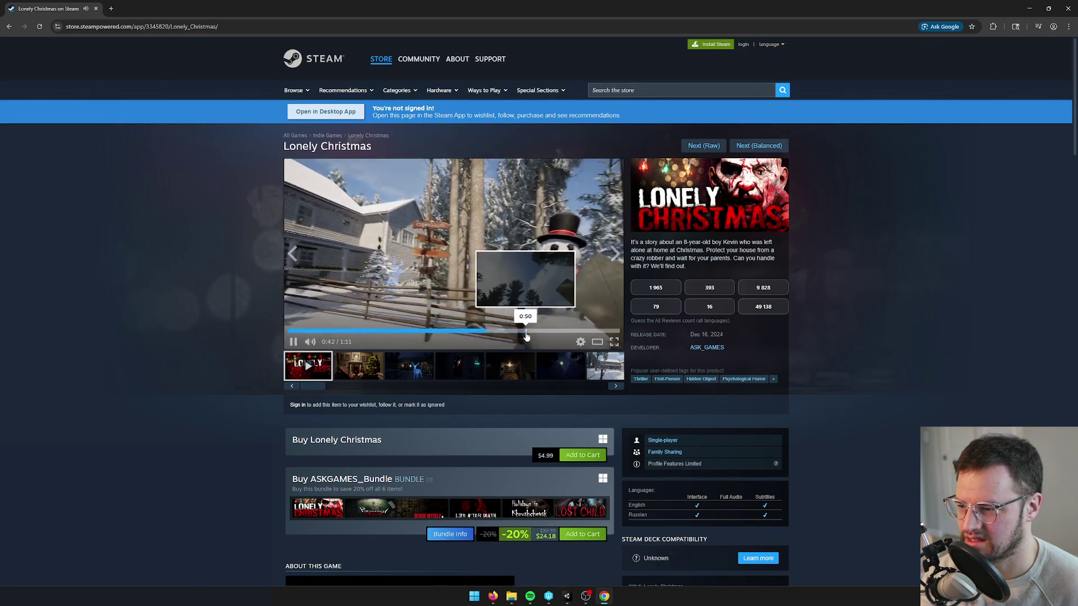
left_click(526, 333)
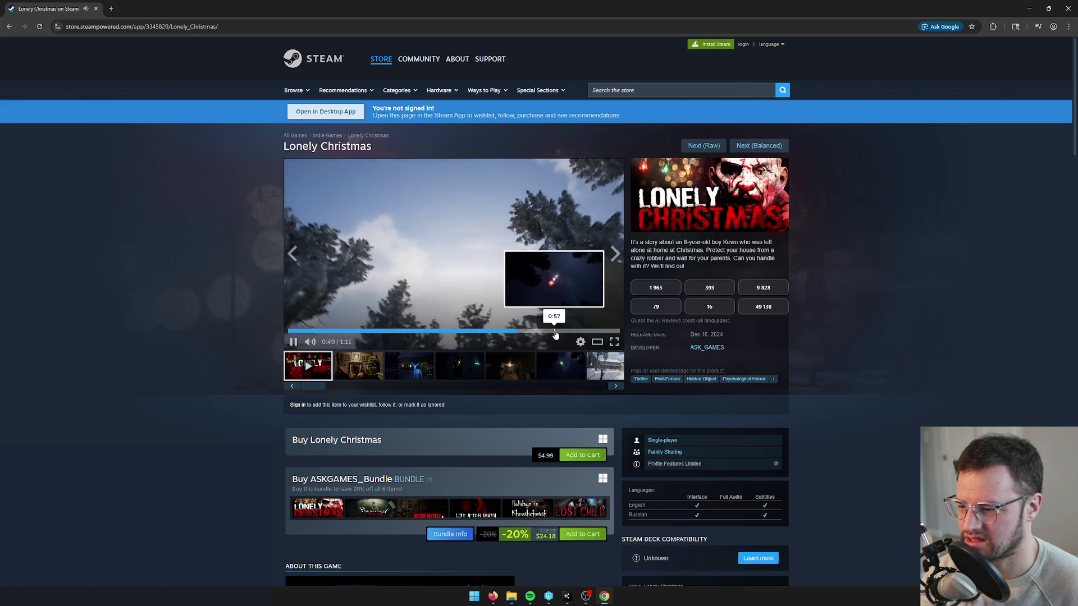
left_click(553, 334)
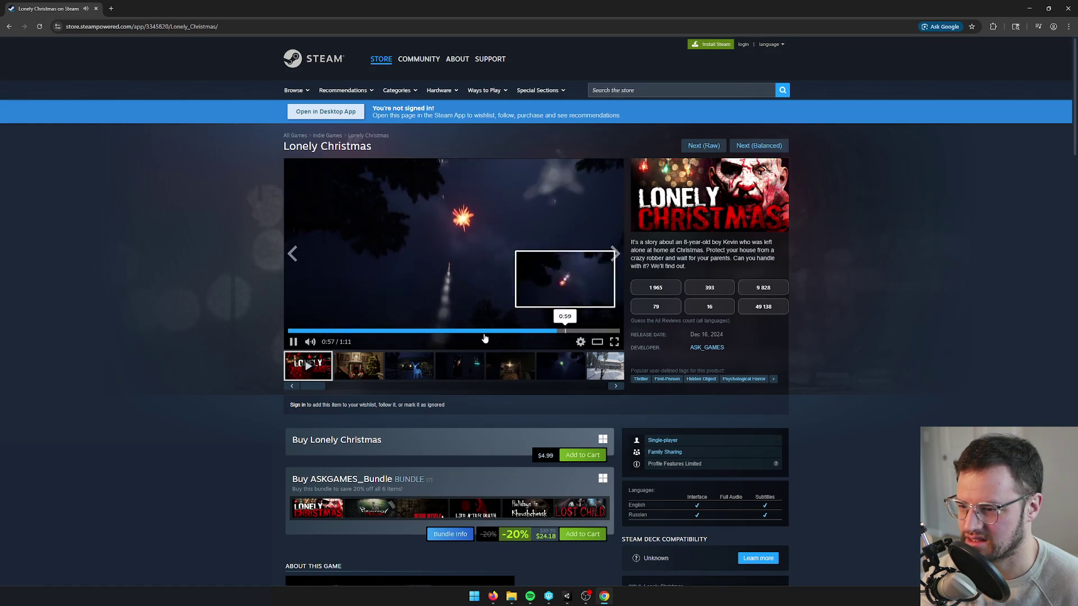
key("space")
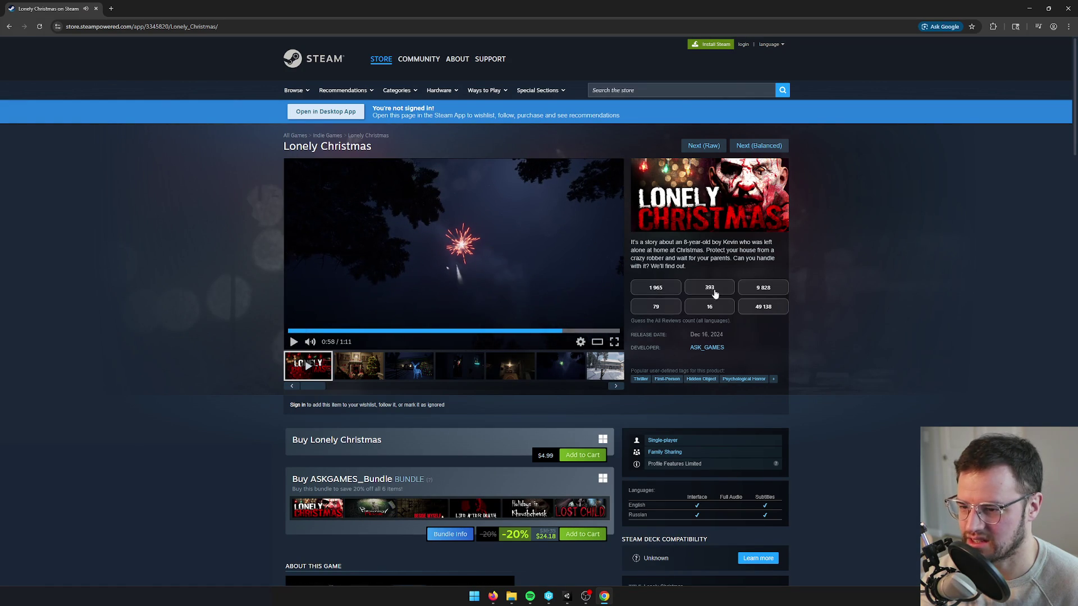
left_click(714, 308)
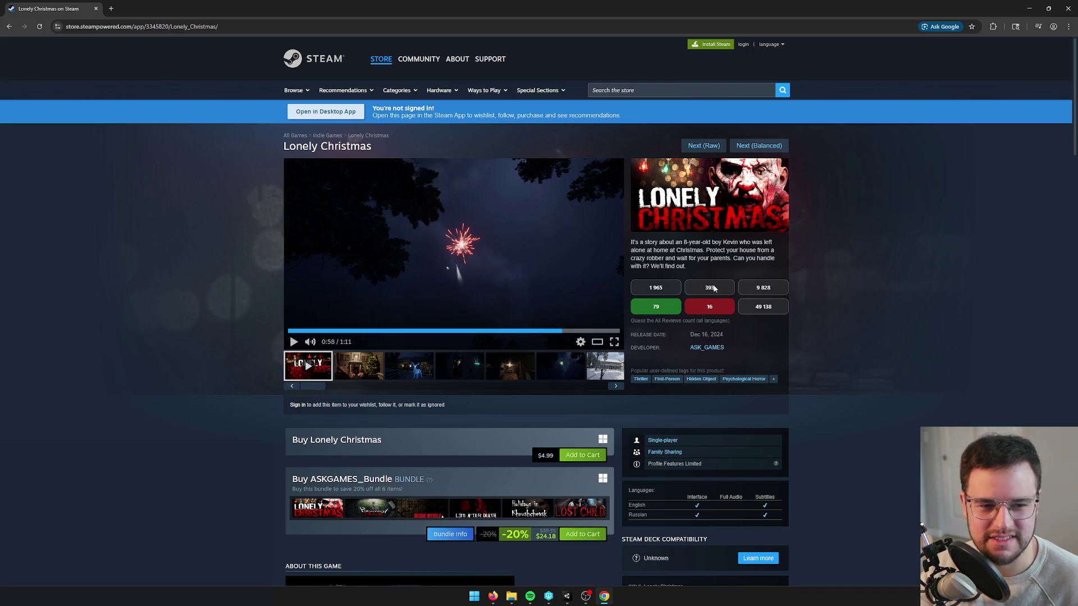
left_click(759, 146)
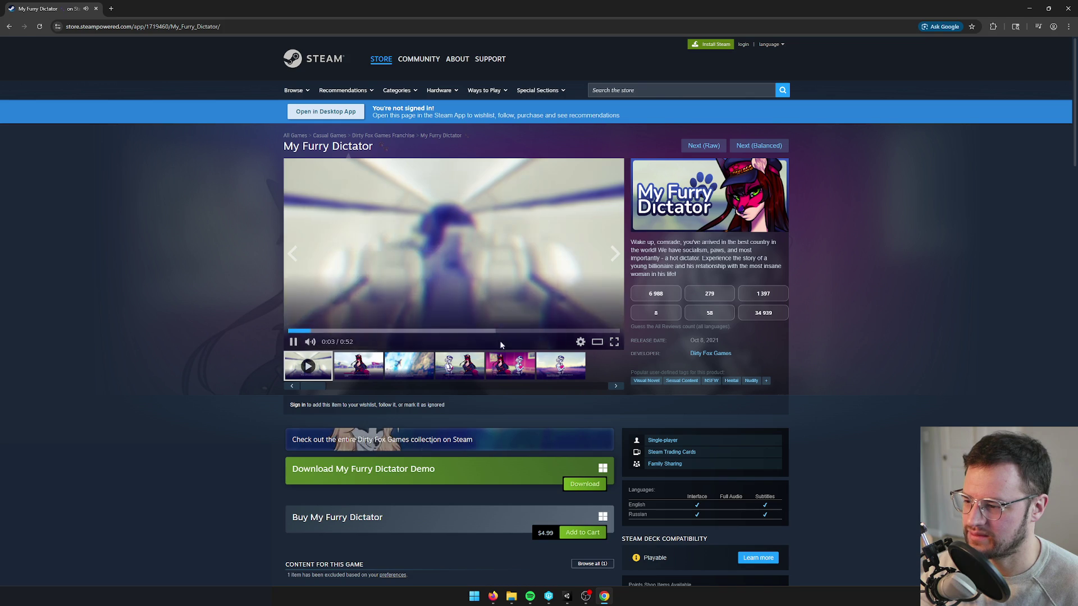
Step: Skim the My Furry Dictator trailer and screenshots, guess 8 reviews, and advance to Dig or Die
left_click(396, 331)
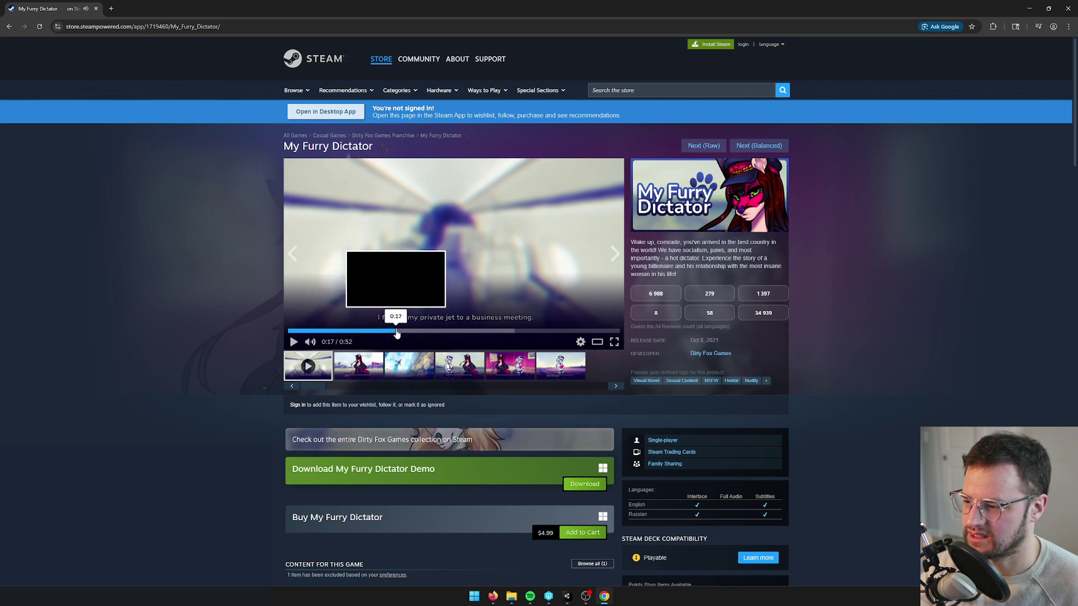
left_click(470, 331)
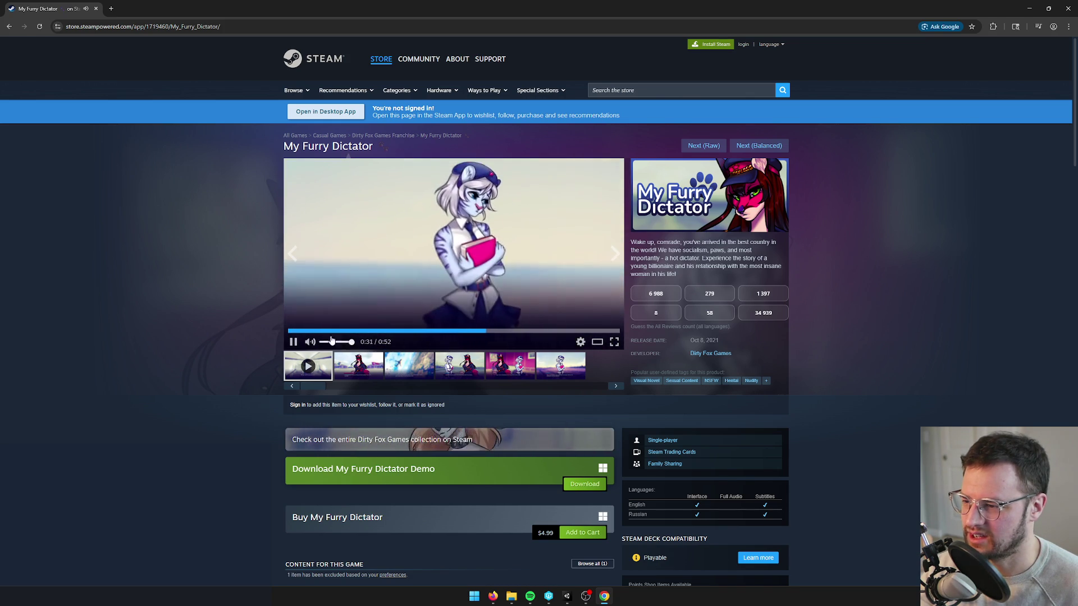
left_click(360, 366)
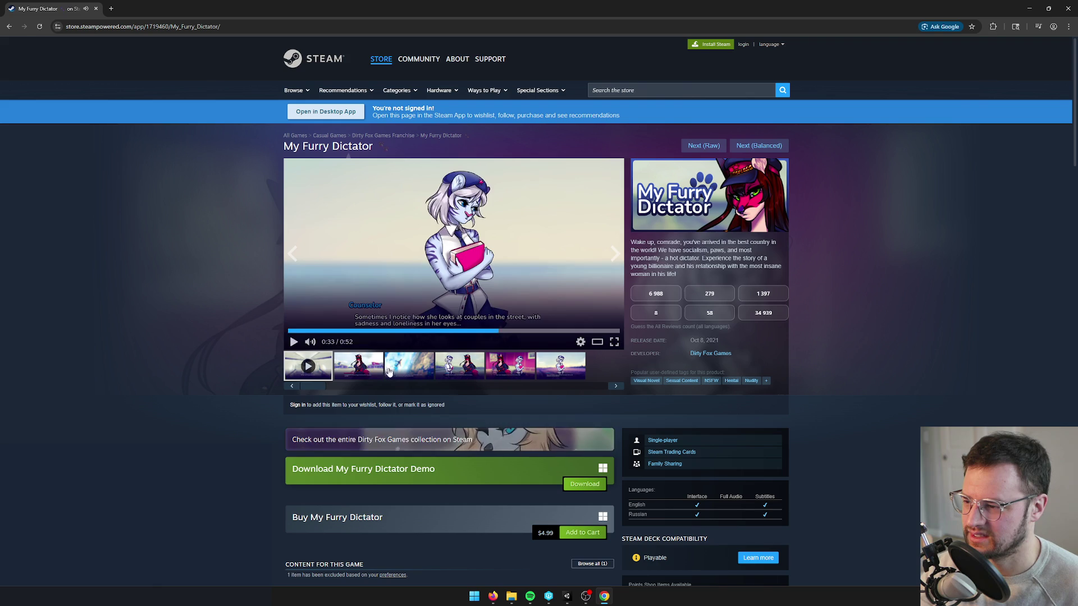
left_click(426, 371)
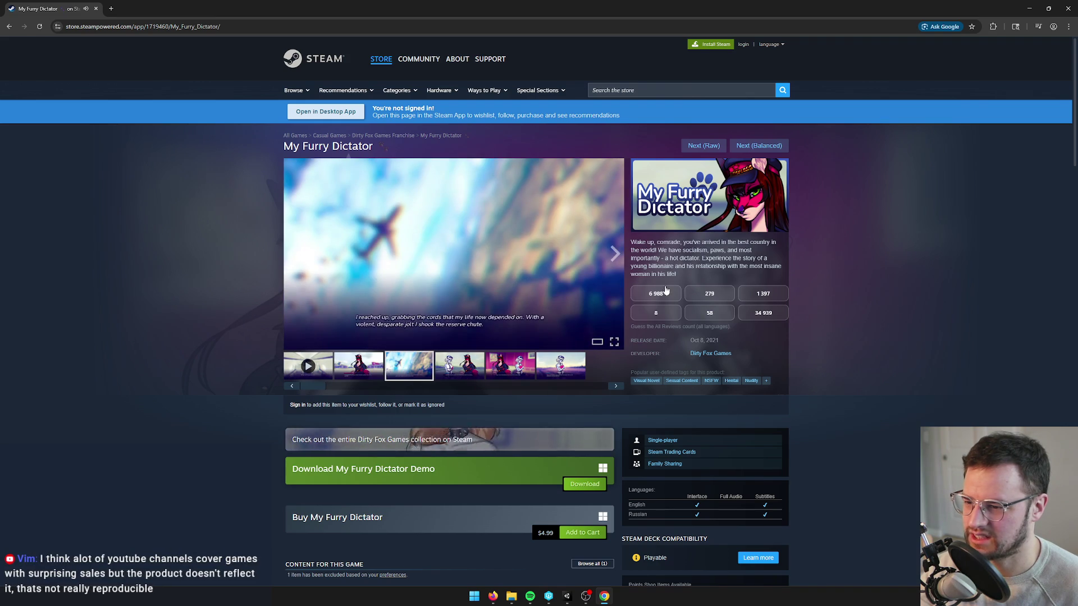
left_click(655, 315)
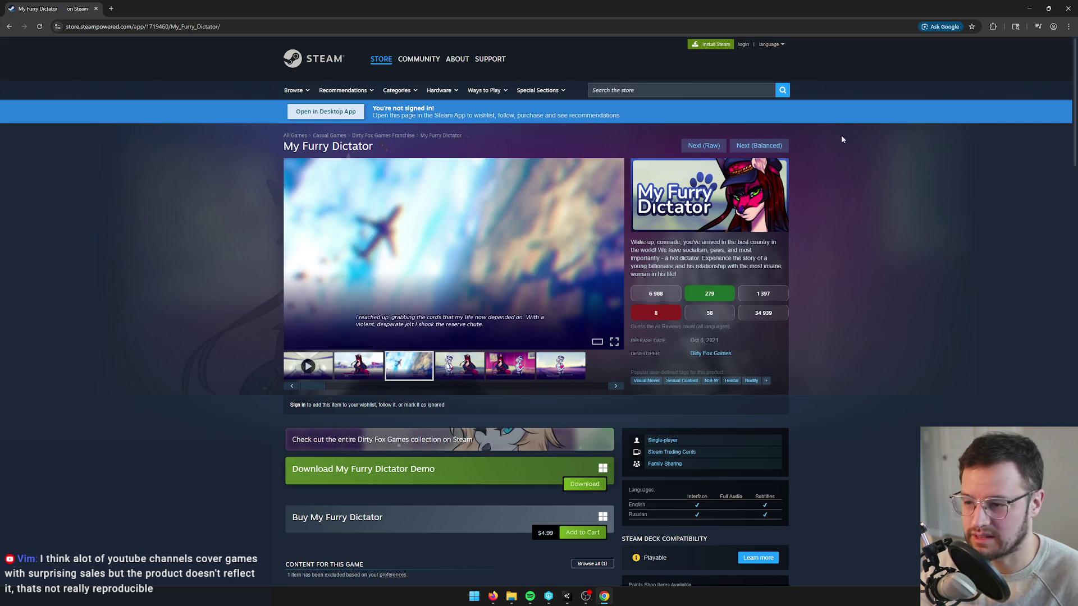
left_click(767, 147)
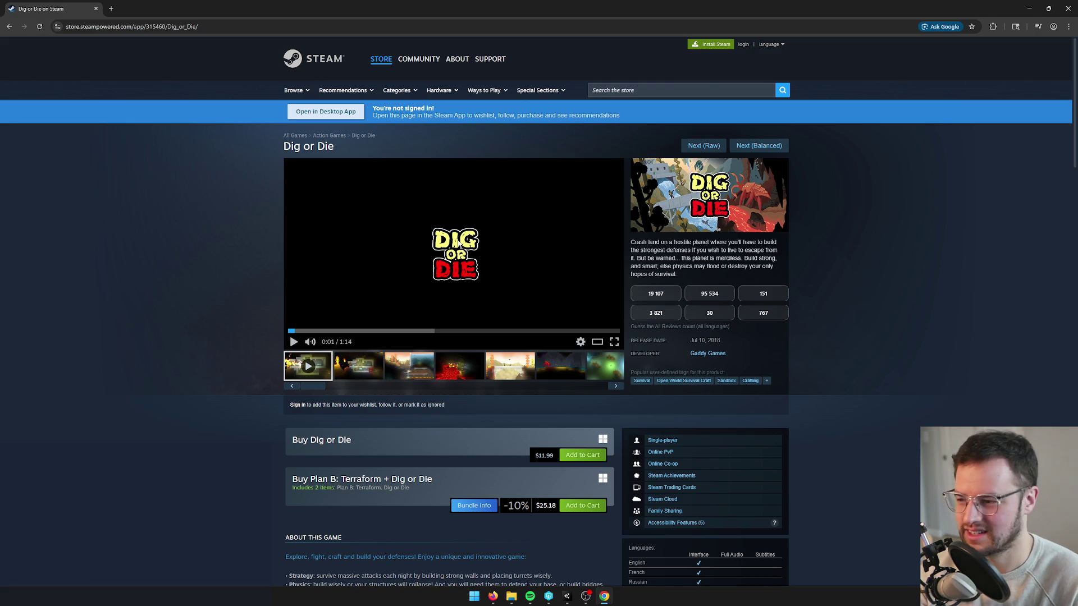
Step: Browse the Dig or Die screenshots including lava, then play the trailer and pause at 0:11
left_click(359, 368)
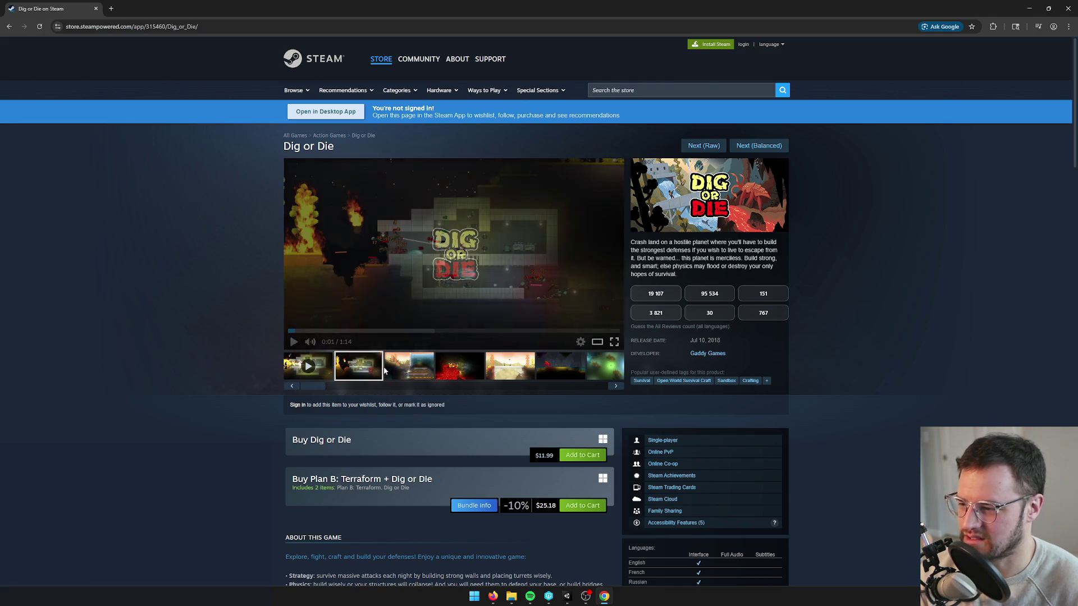
left_click(407, 359)
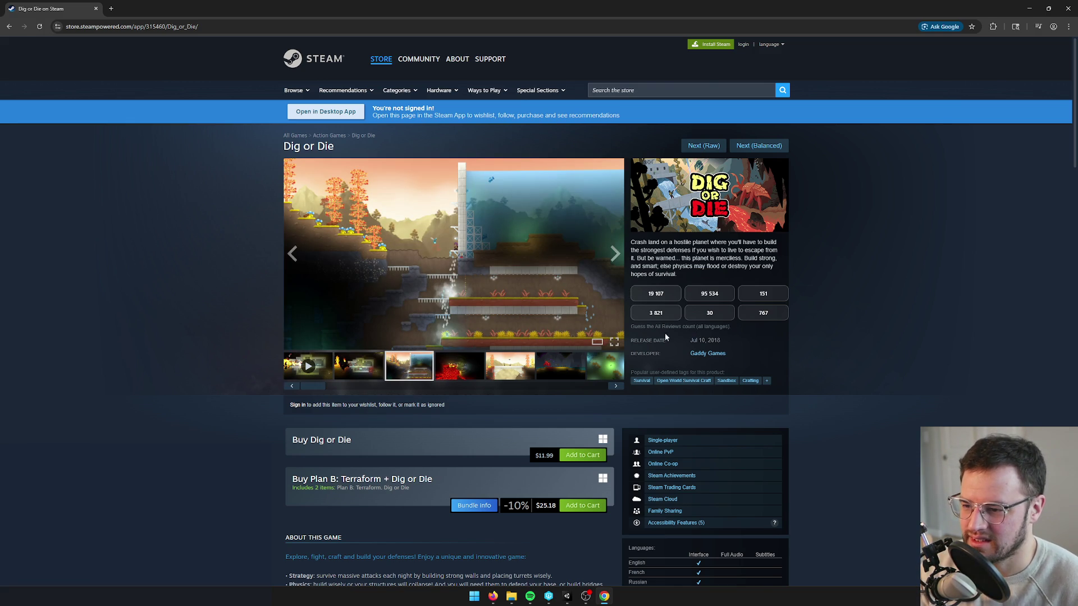
left_click(476, 379)
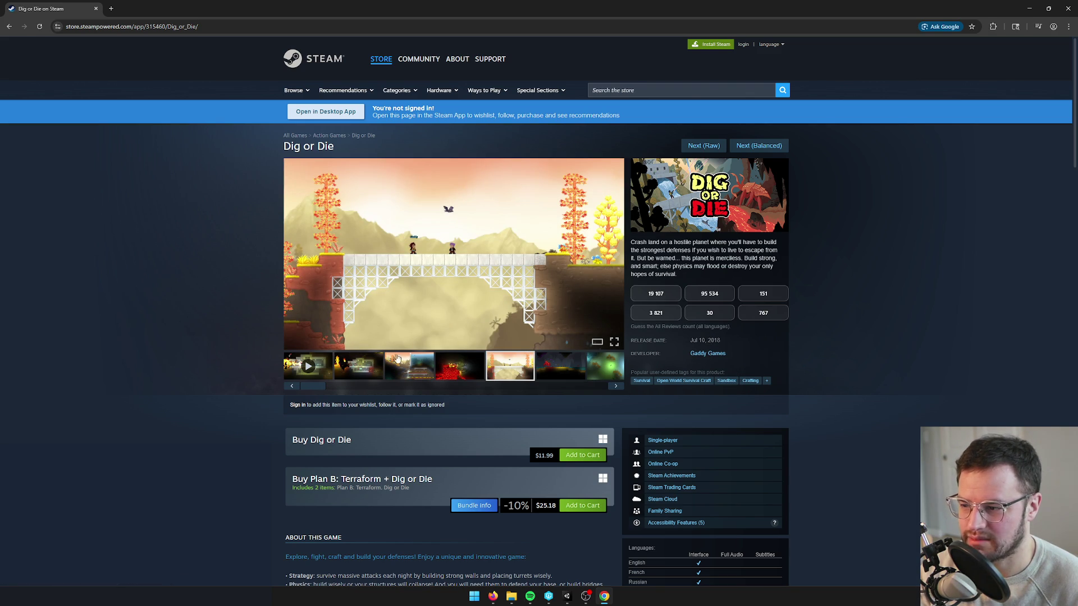
left_click(321, 370)
left_click(293, 342)
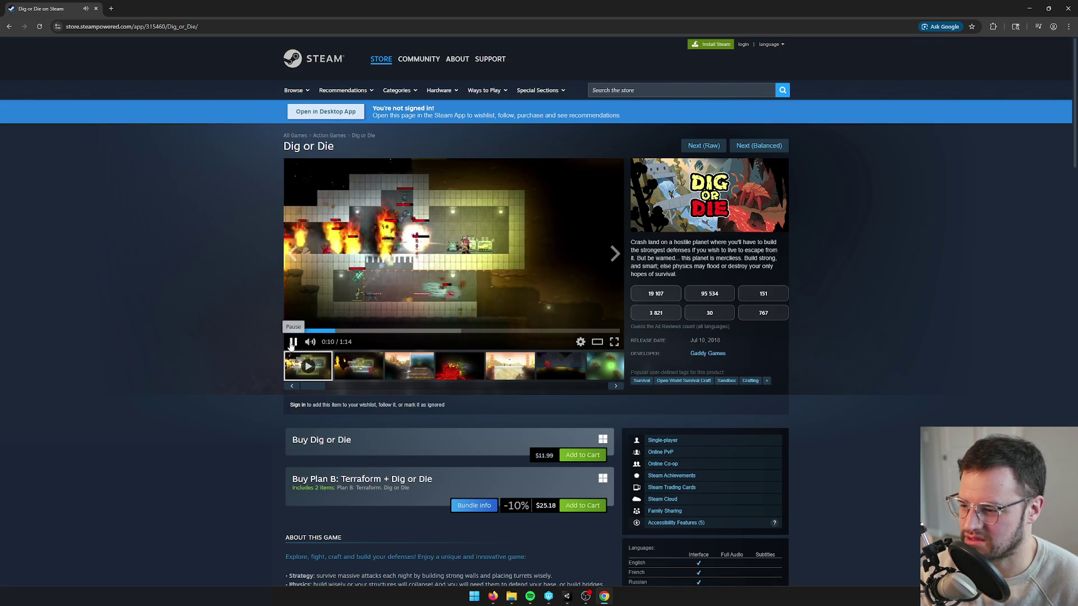
left_click(293, 341)
Step: Clear an accidental price-text selection, then resume the trailer and pause it at 0:23
scroll(561, 402, "down", 2)
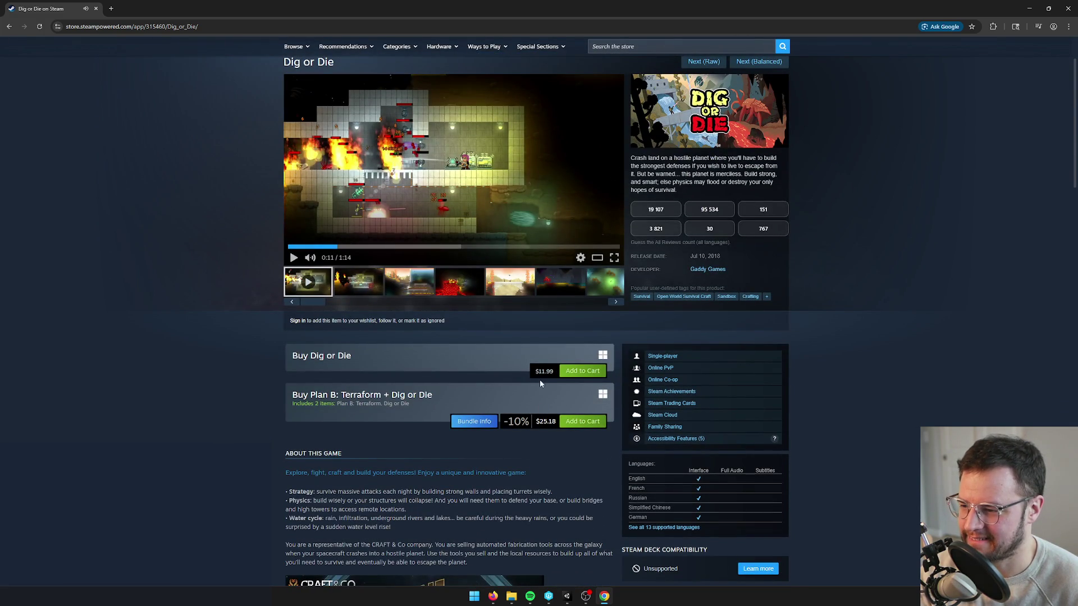
left_click_drag(534, 371, 578, 371)
left_click(941, 325)
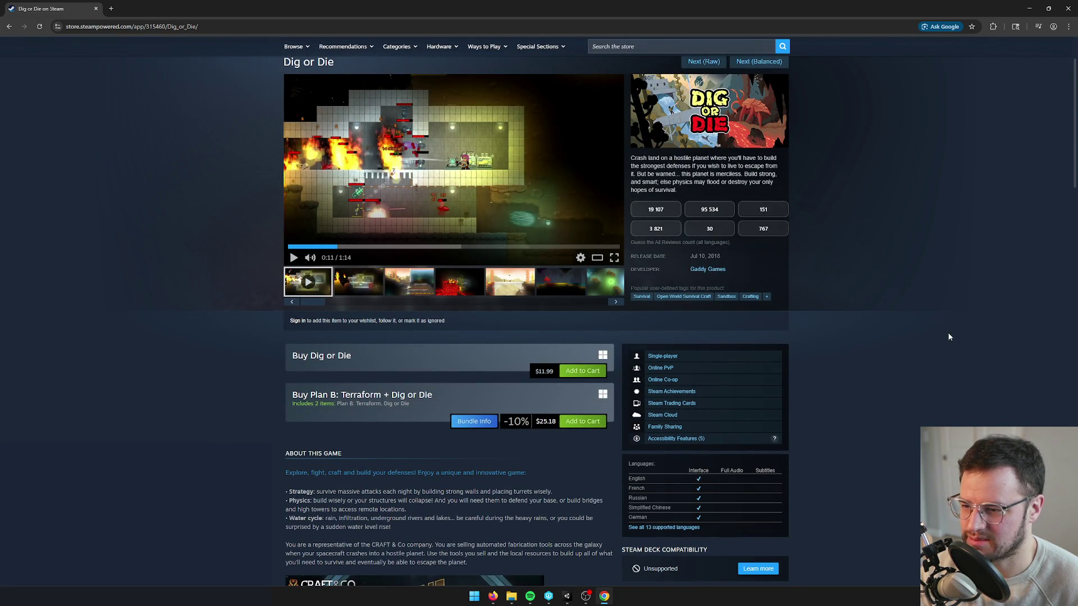
scroll(946, 344, "up", 1)
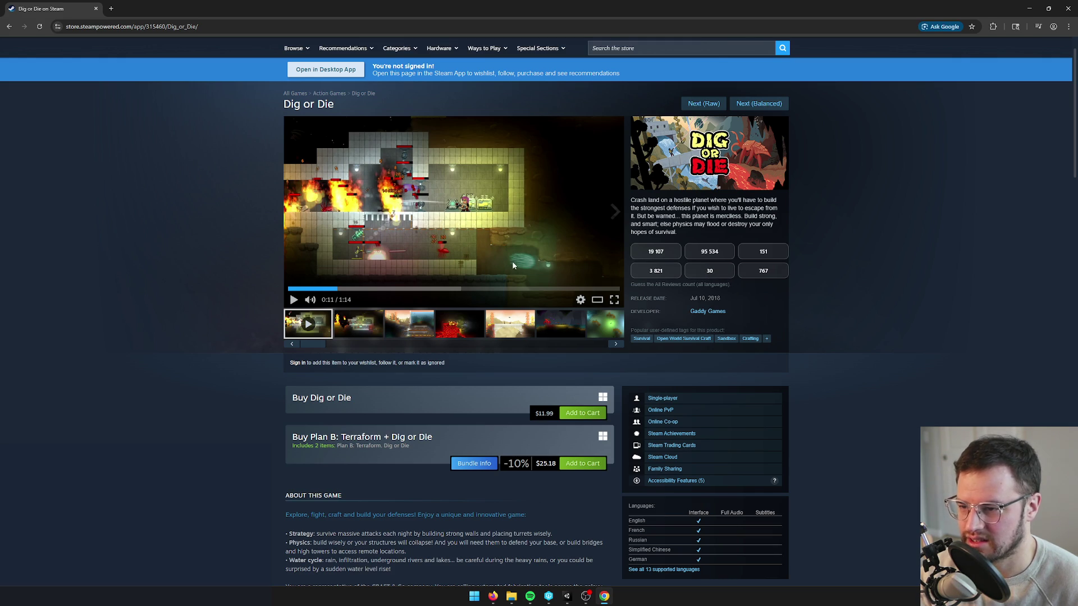
scroll(512, 261, "up", 1)
left_click(293, 344)
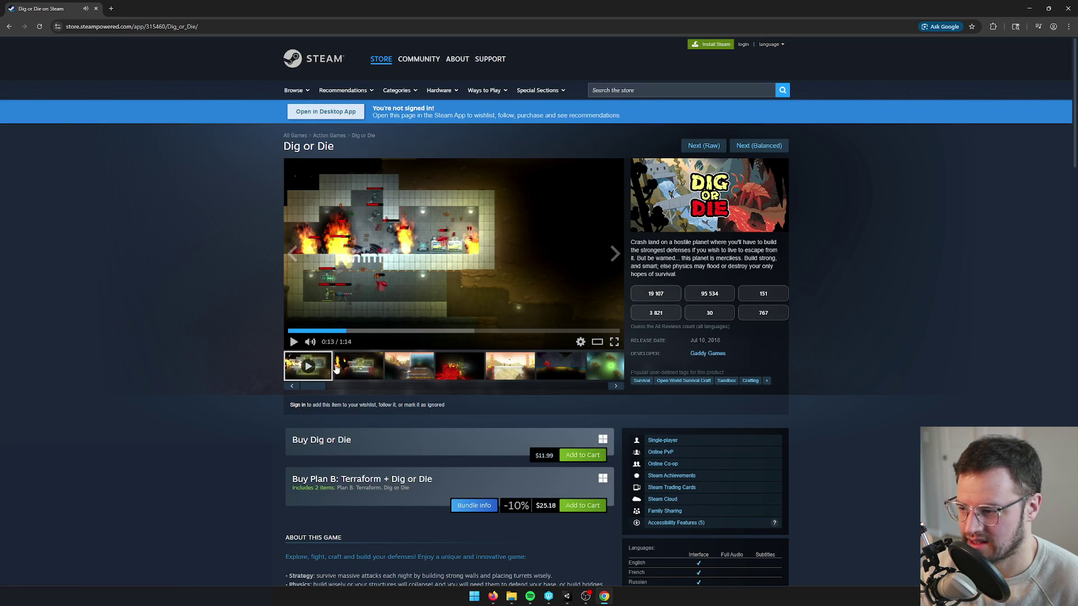
left_click(293, 343)
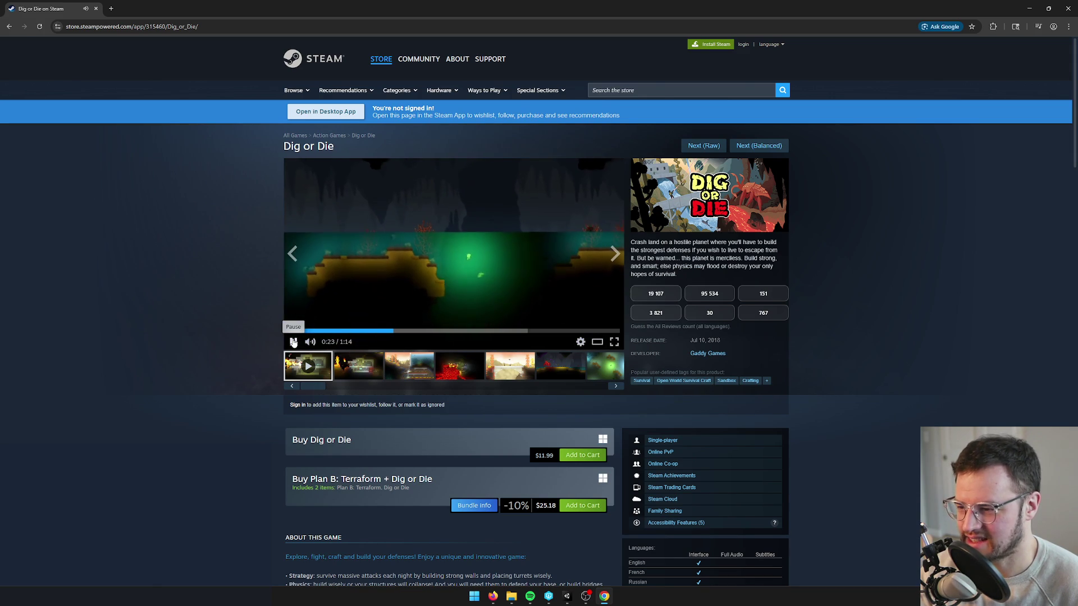
left_click(293, 343)
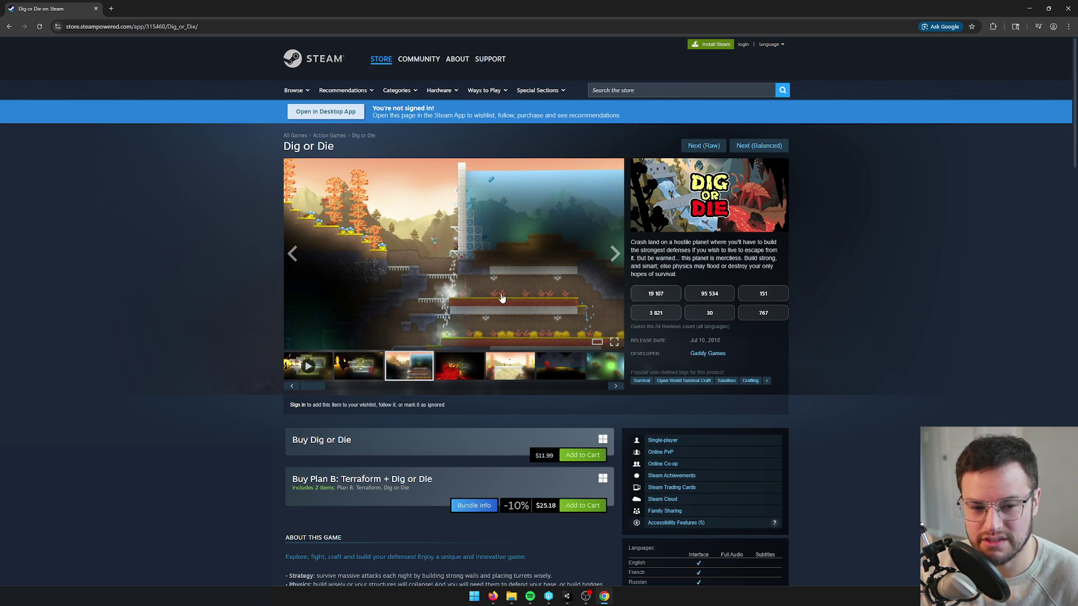
Step: View the lava, bridge and underwater screenshots, guess 151 reviews, and advance to My Eyes
left_click(451, 366)
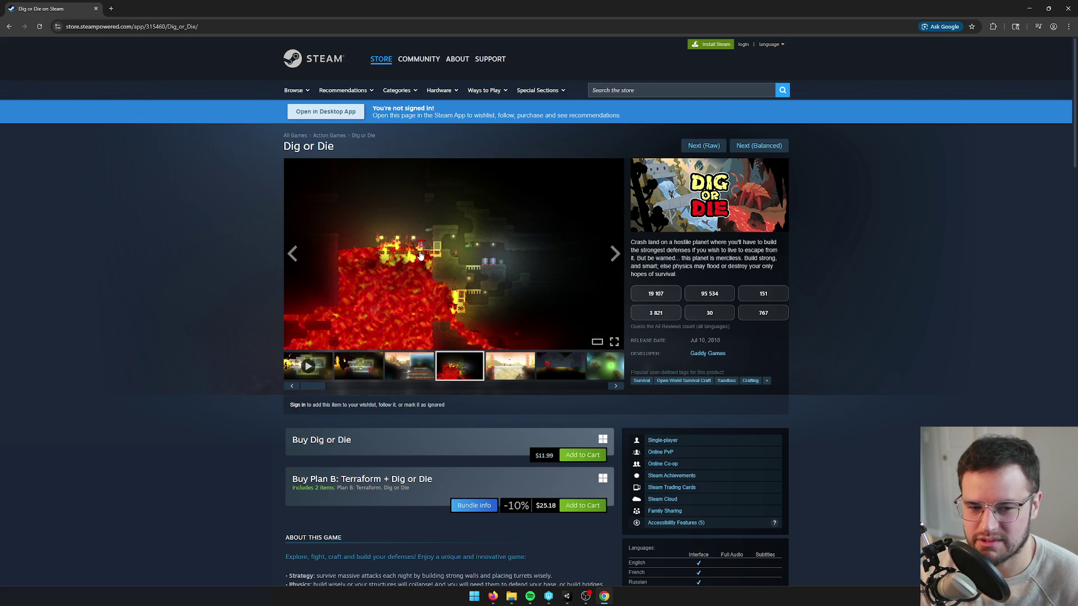
left_click(503, 372)
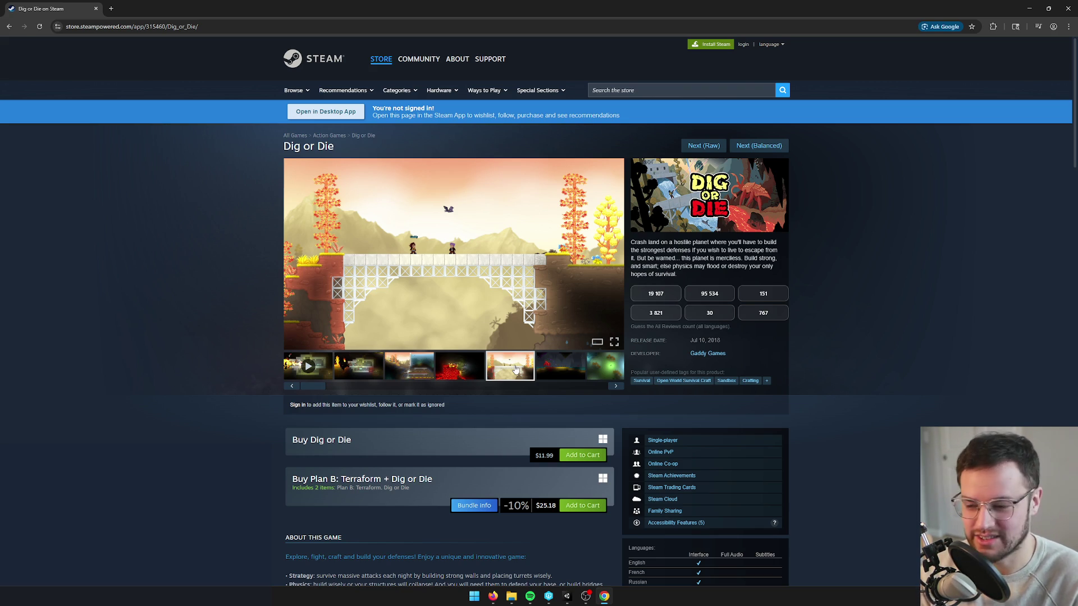
left_click(597, 362)
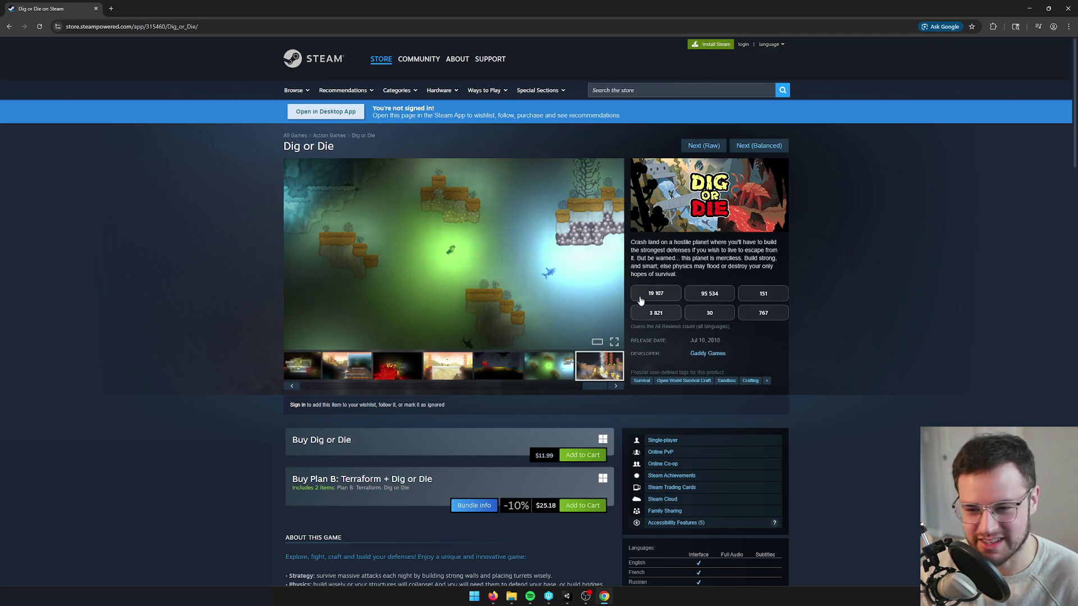
left_click(750, 297)
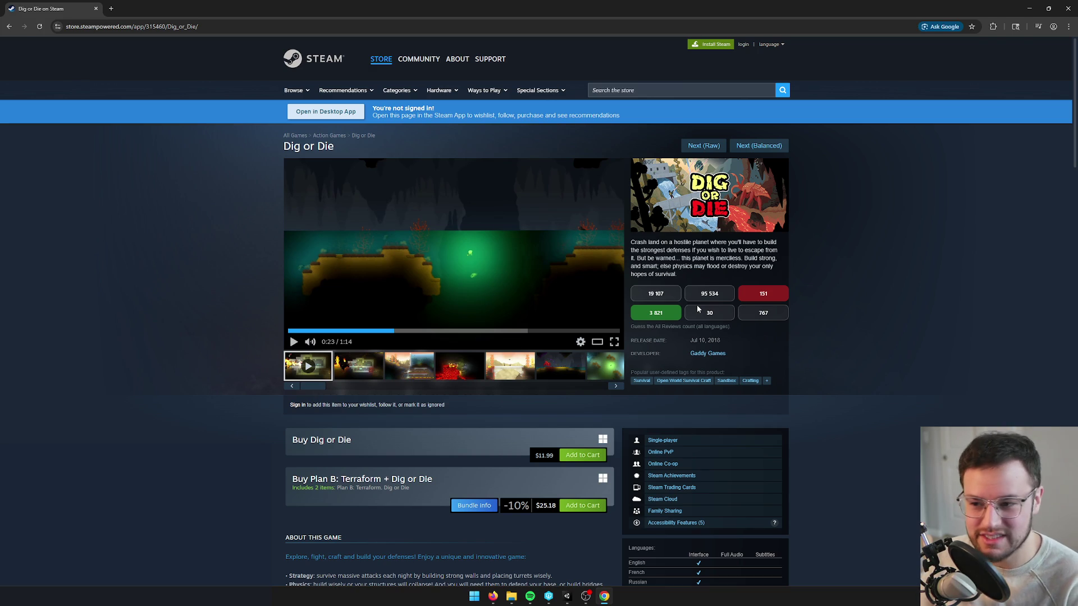
left_click(763, 147)
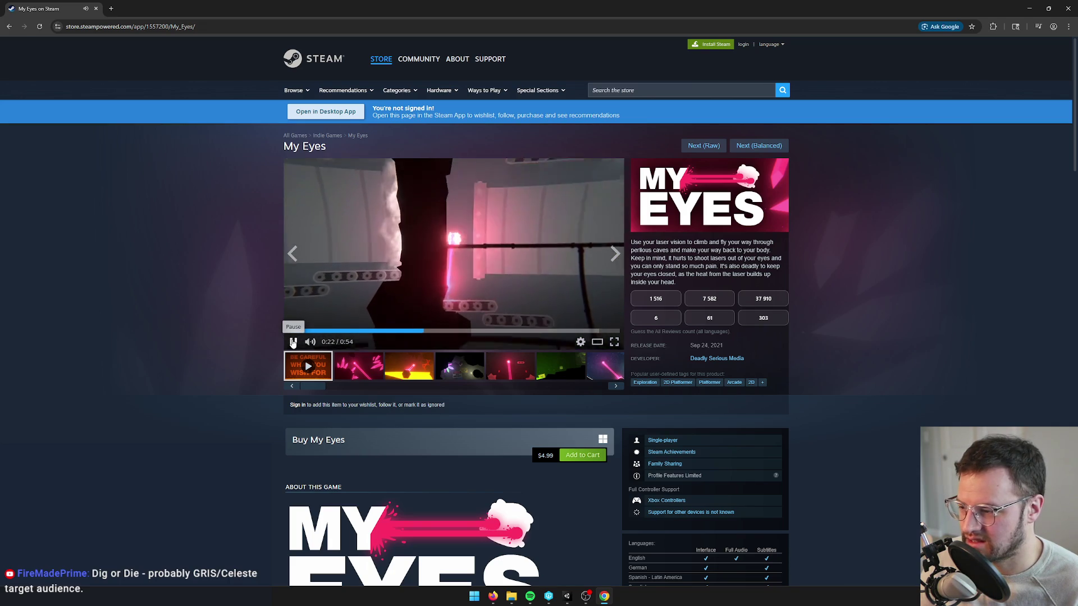
Step: Pause the My Eyes trailer and view its yellow laser, mine-shaft, red laser and green screenshots
left_click(293, 342)
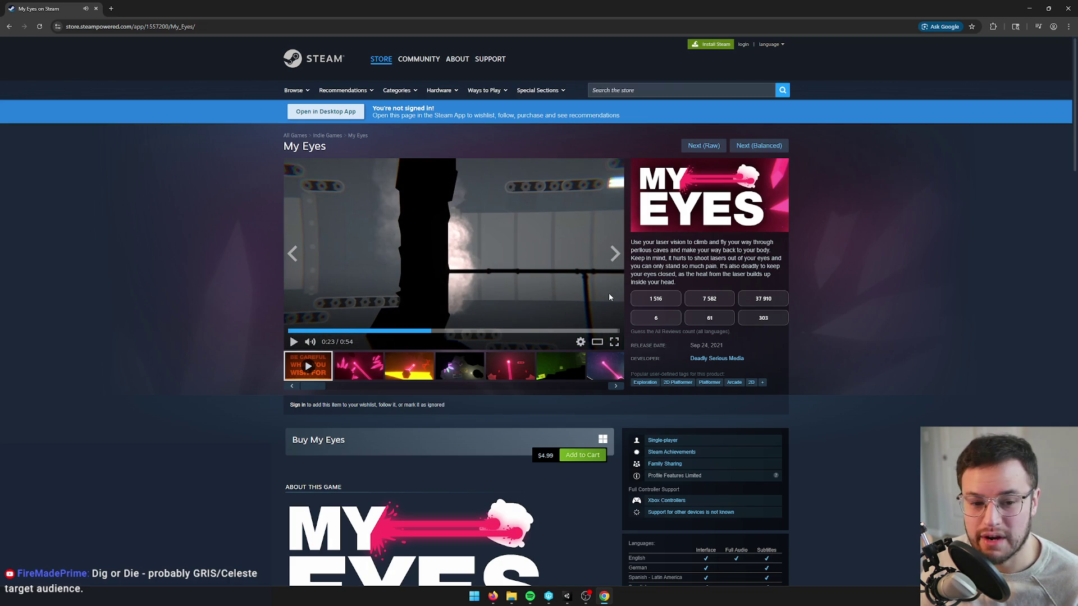
left_click(445, 330)
left_click(424, 367)
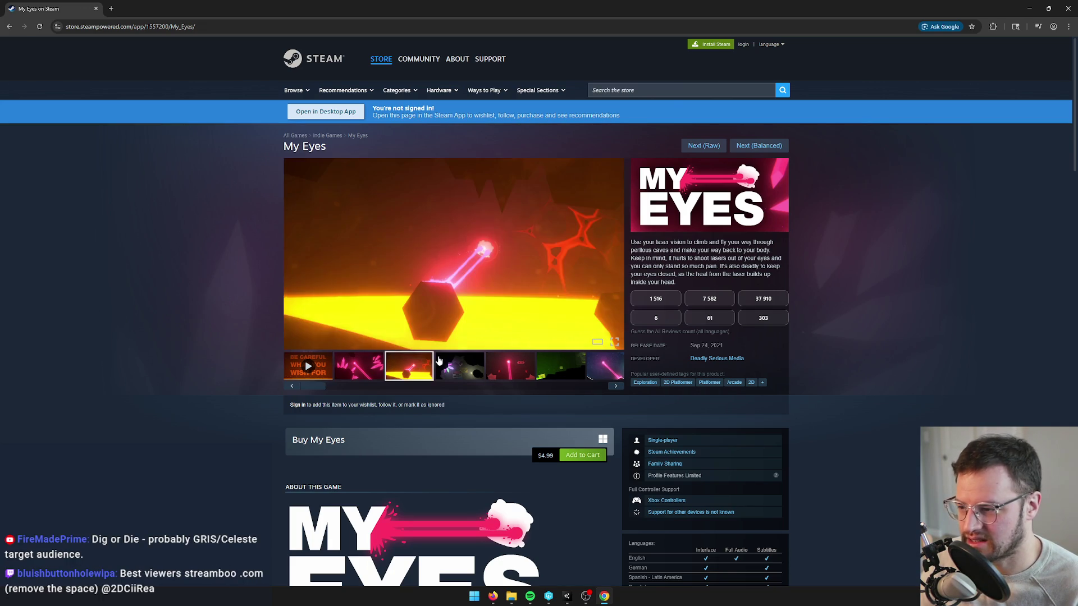
left_click(465, 366)
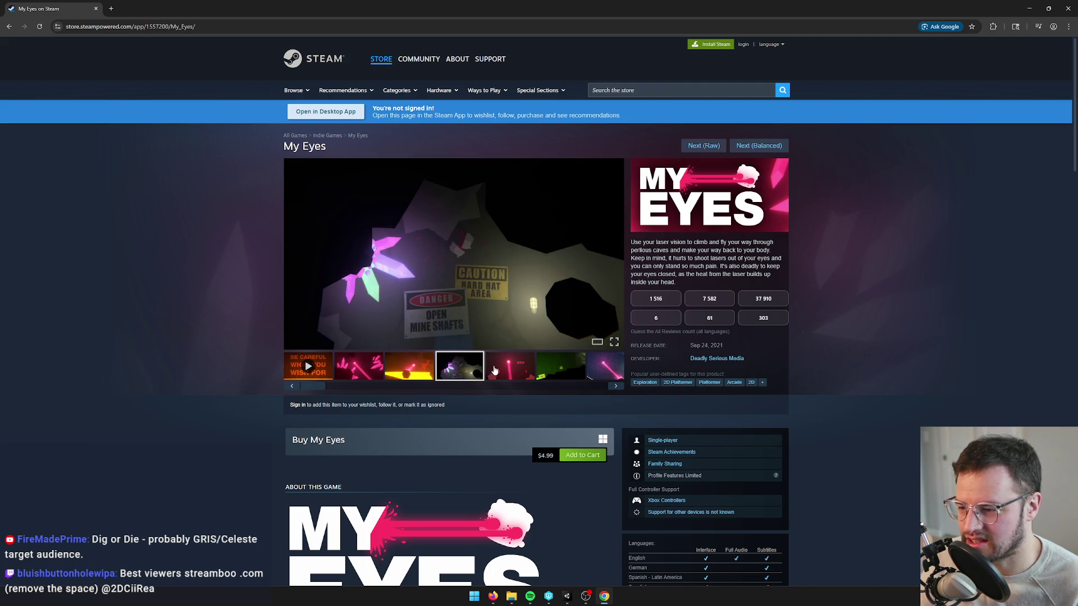
left_click(500, 368)
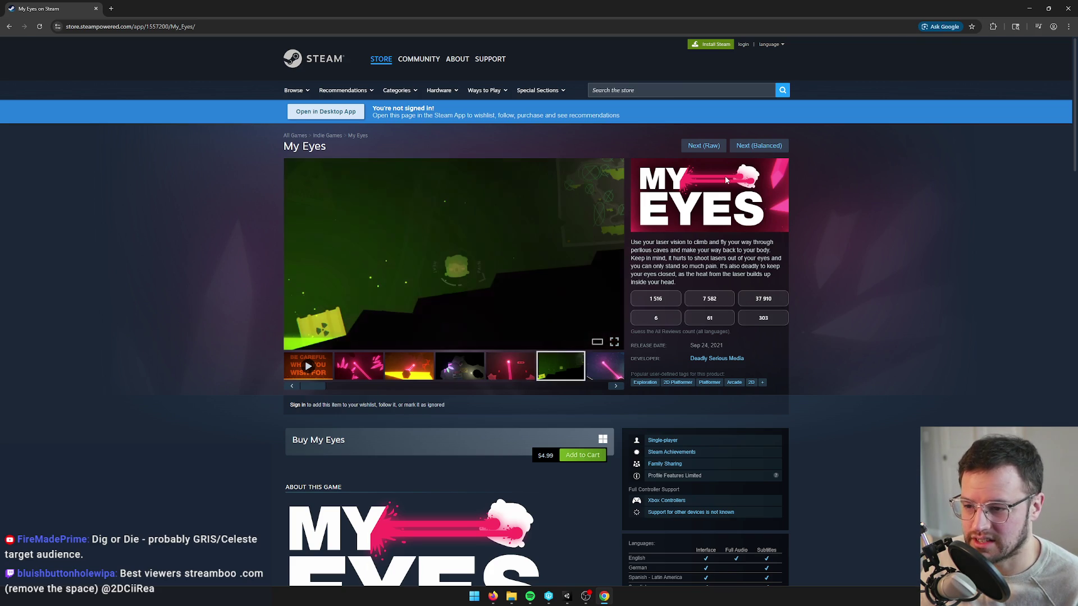
left_click(477, 371)
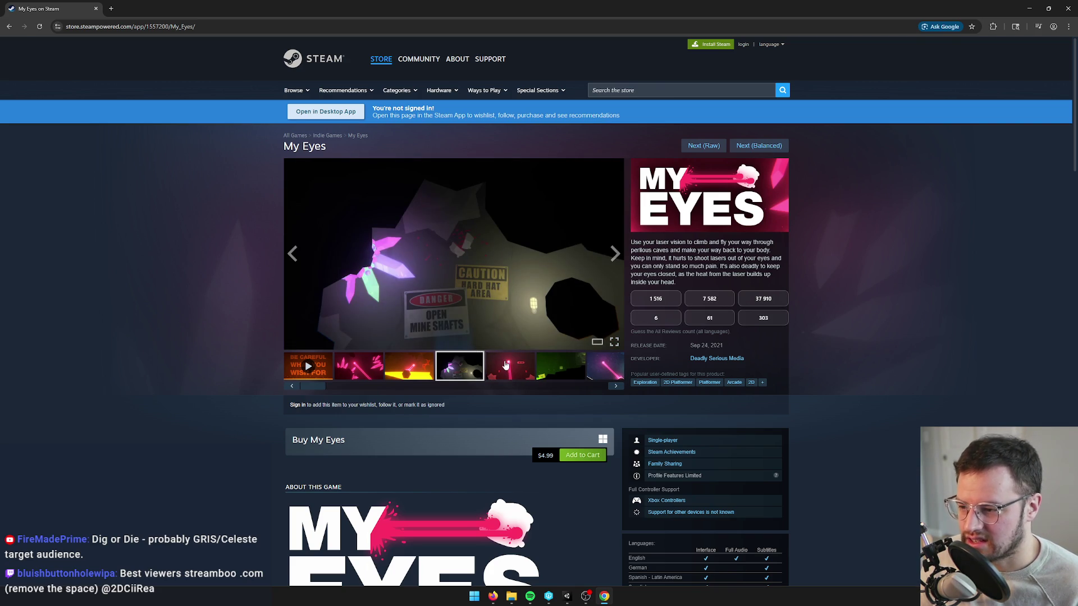
left_click(505, 366)
left_click(564, 375)
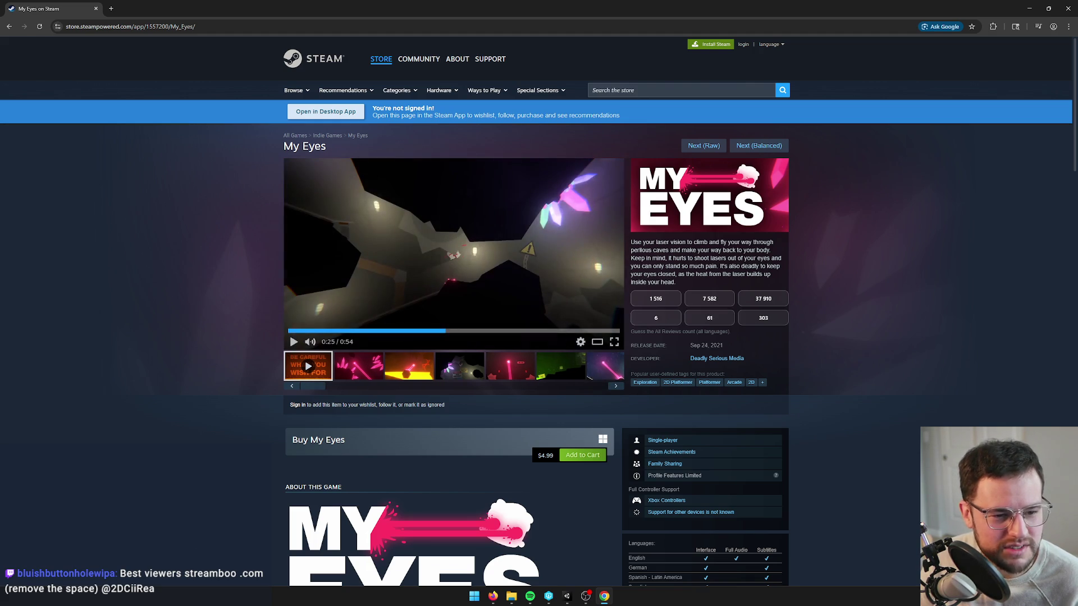
Step: Scrub the My Eyes trailer to 0:15 and 0:27, guess 61 reviews, and load the next game
left_click(494, 597)
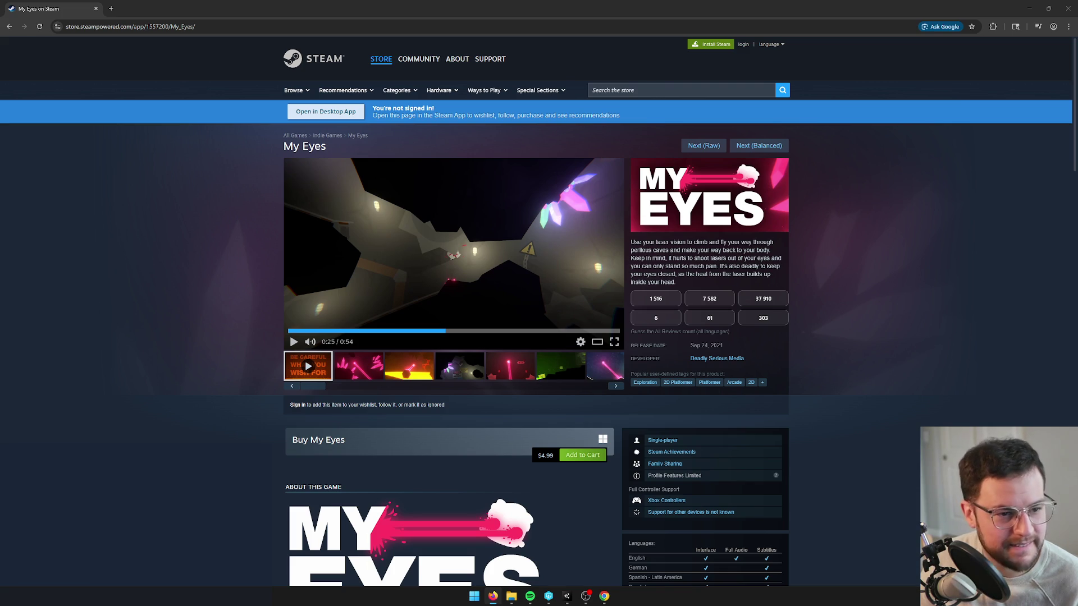
key("alt+Tab")
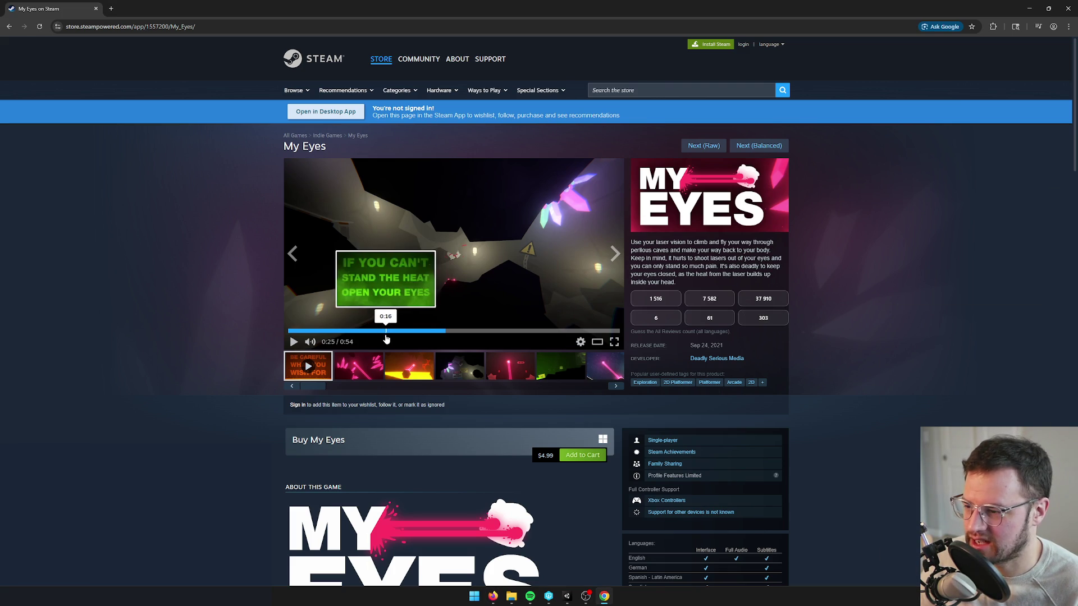
left_click(384, 333)
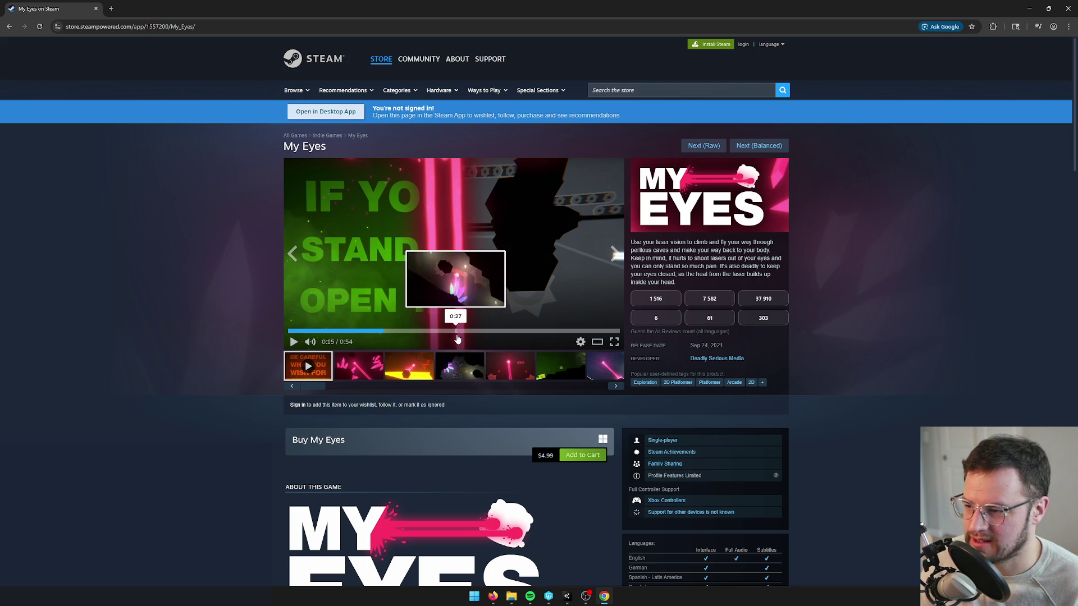
left_click(457, 333)
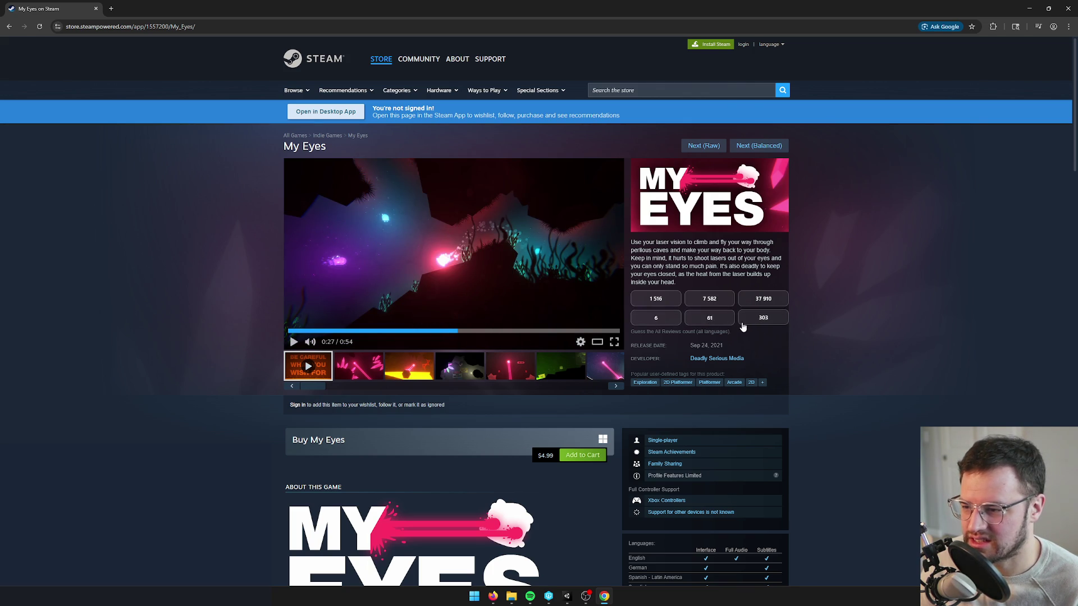
left_click(711, 322)
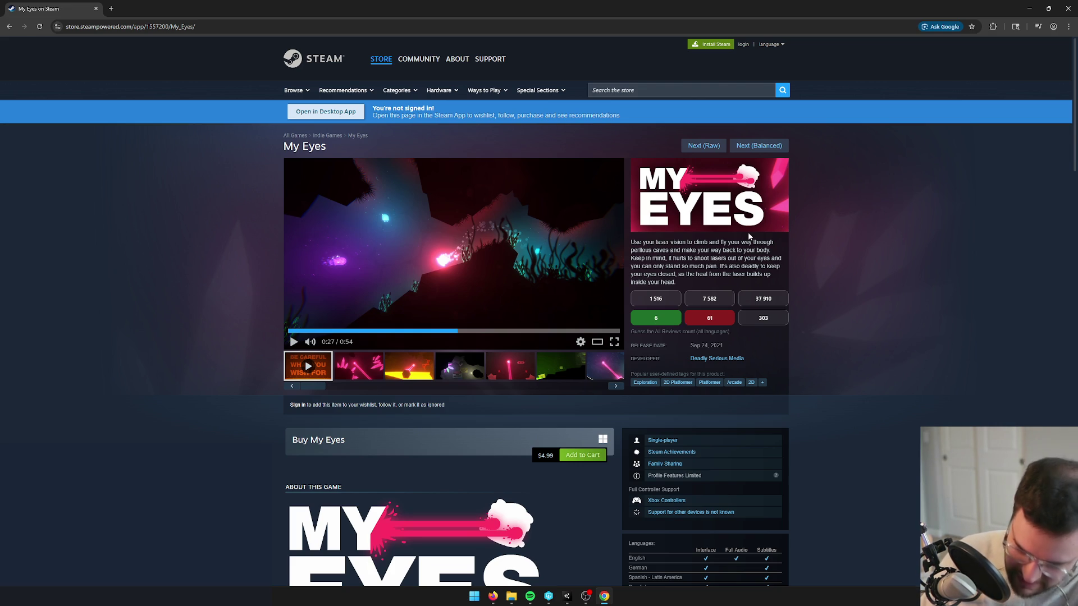
left_click(747, 150)
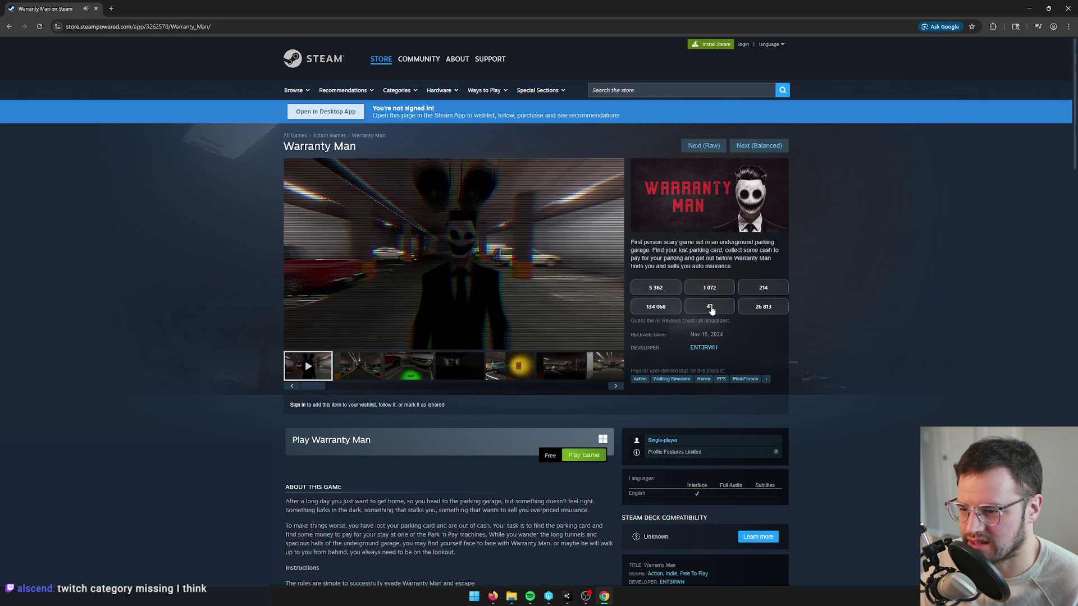
Step: Guess 43 reviews for Warranty Man, then rewind, pause, resume and jump its trailer to 0:10
left_click(709, 308)
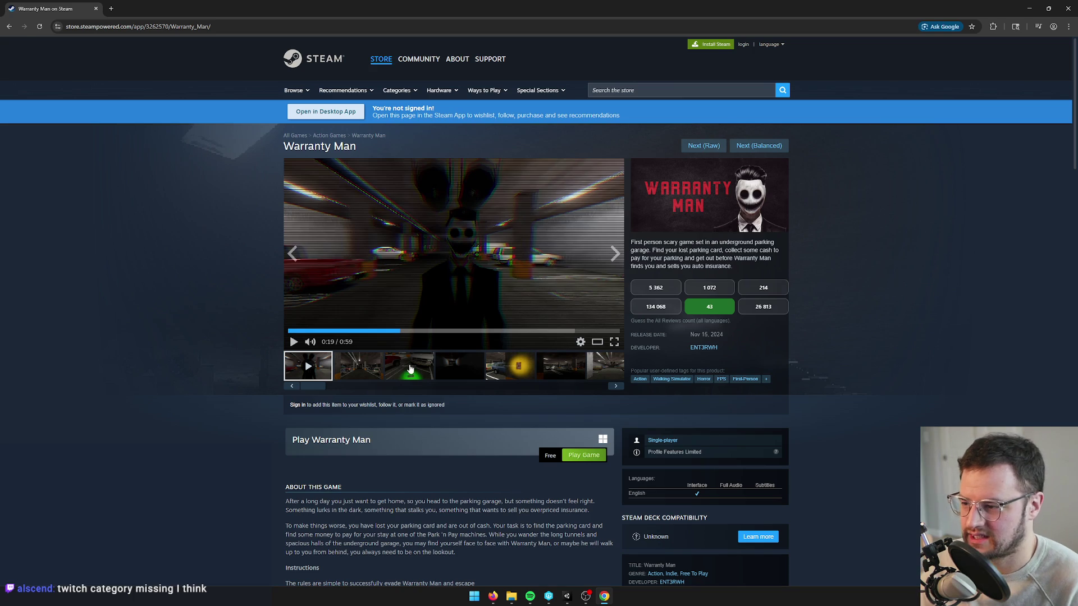
left_click(302, 331)
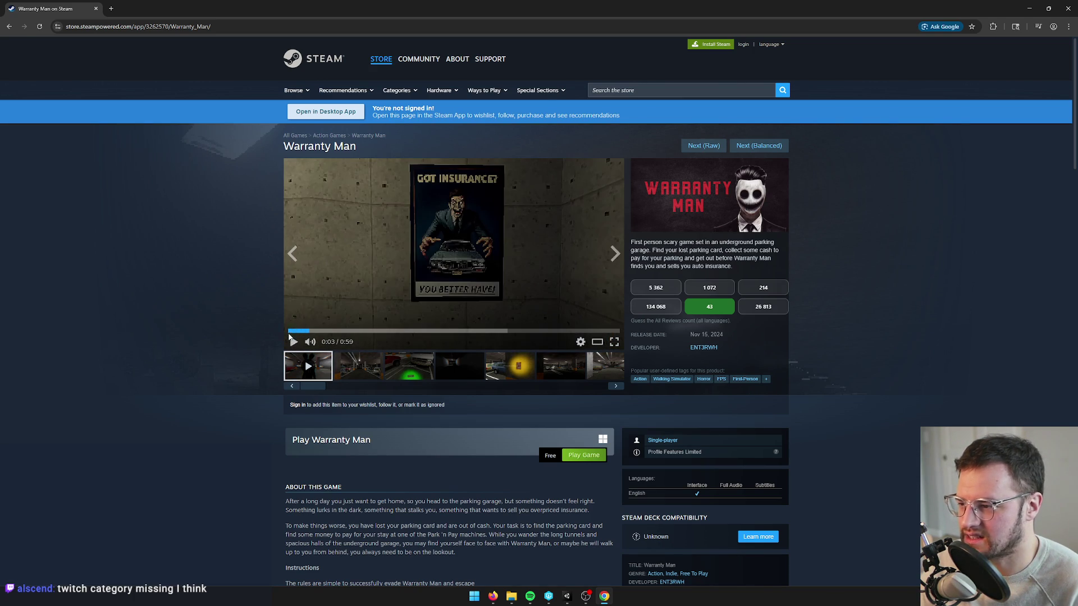
left_click(294, 342)
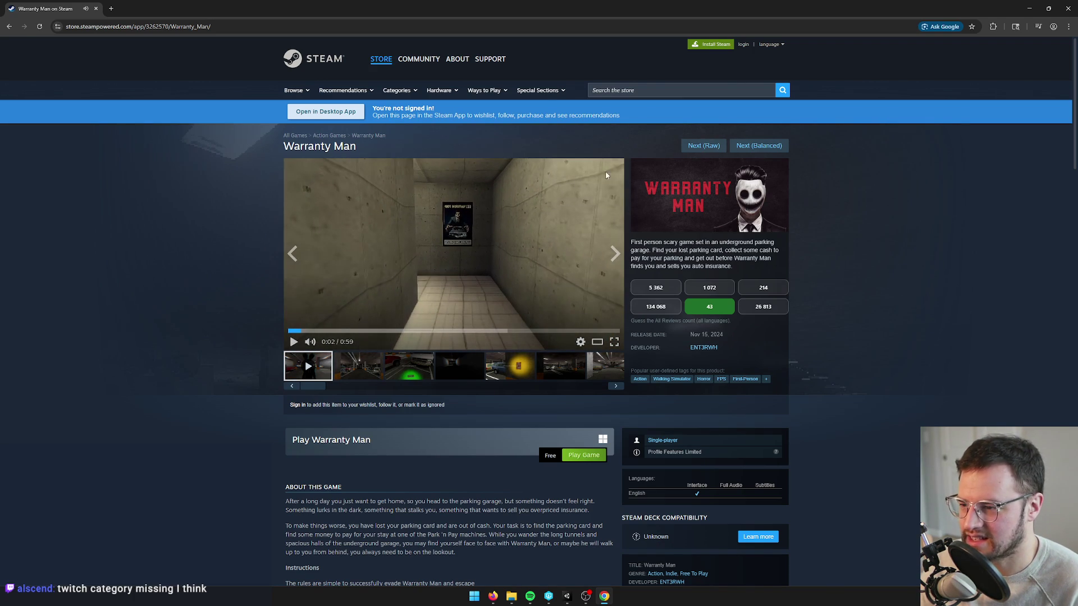
left_click(294, 341)
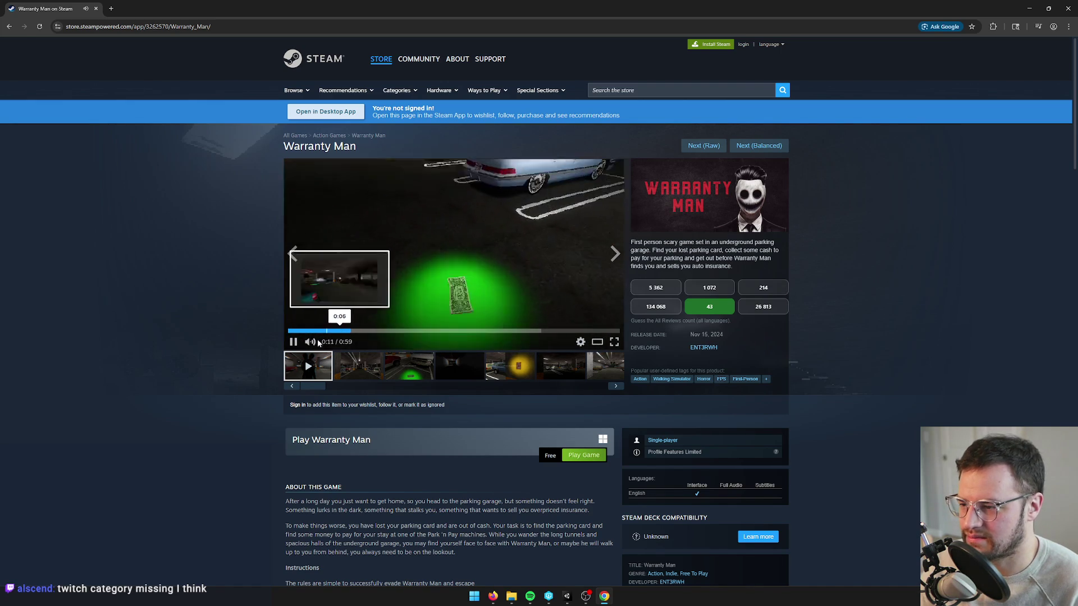
left_click(297, 345)
left_click(345, 332)
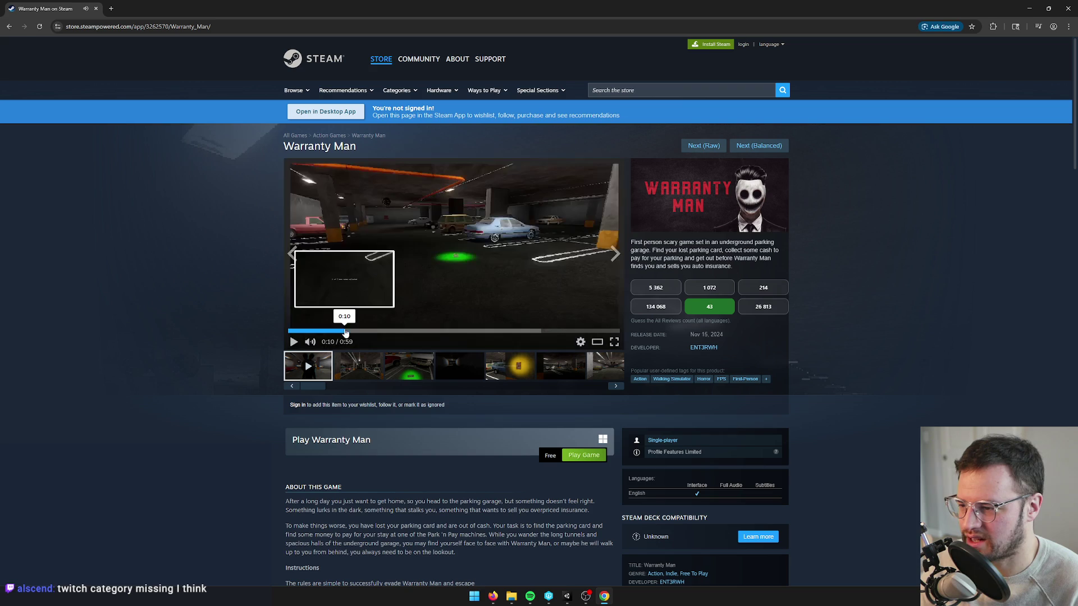
Step: Flip to Firefox and back, then advance to the next recommended game
key("super+1")
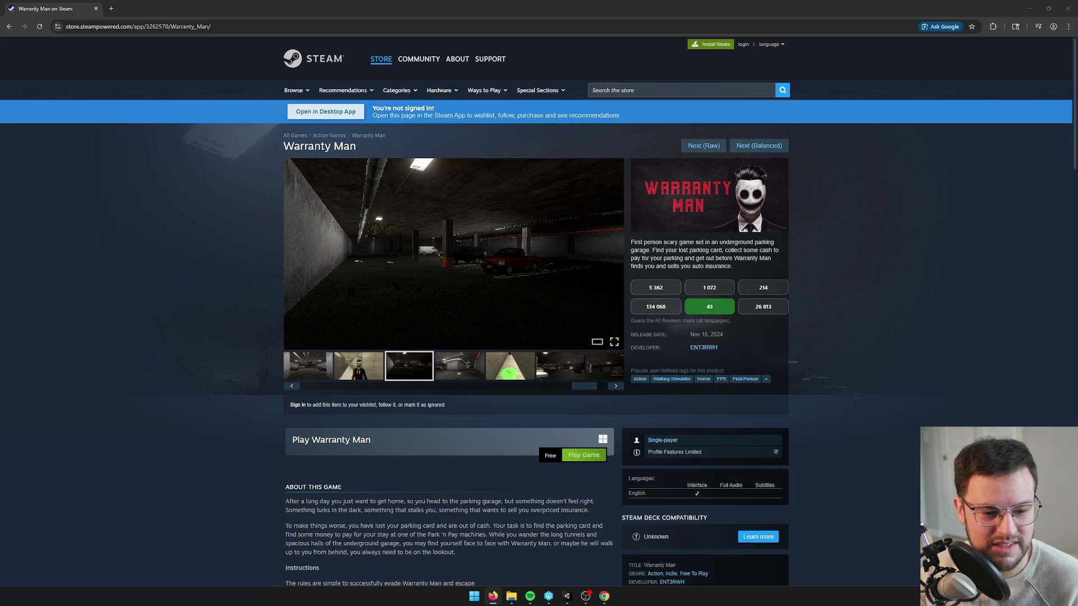
key("alt+Tab")
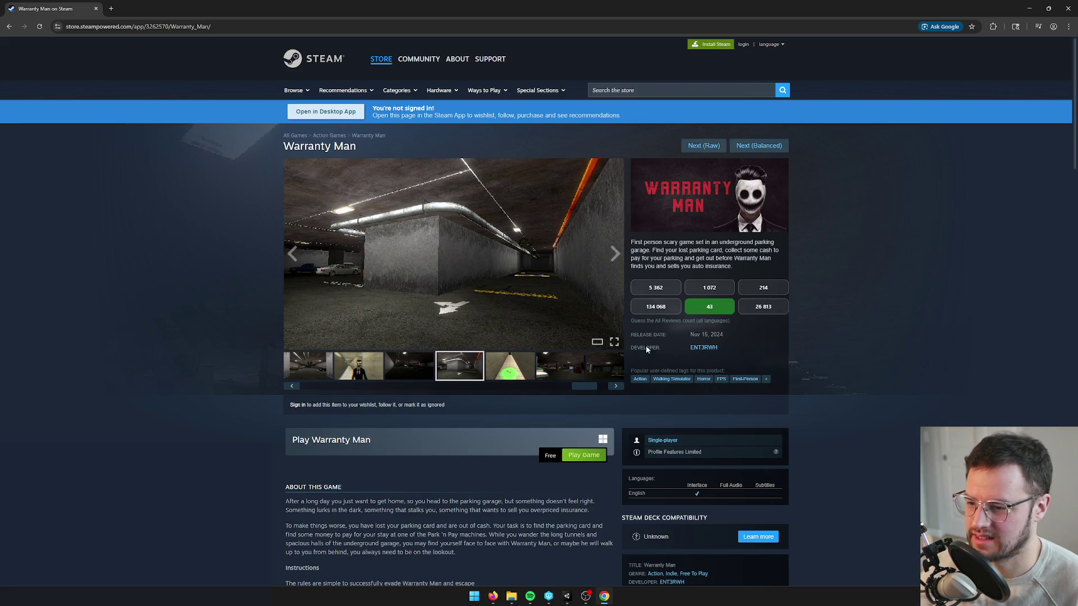
left_click(752, 149)
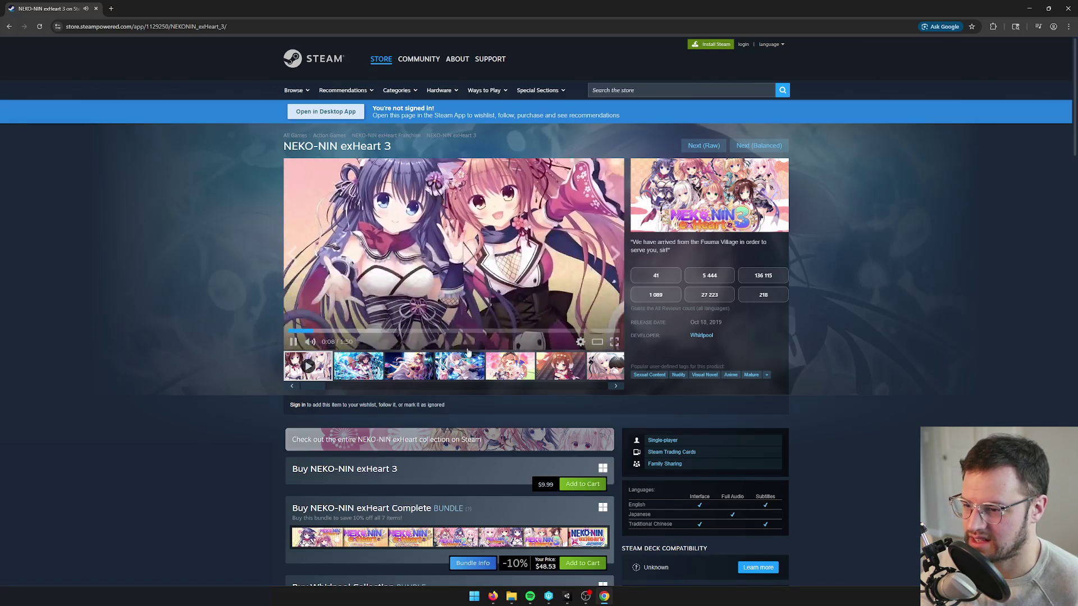
Step: Skip, mute and pause the NEKO-NIN trailer, view its third screenshot, and load the next balanced game
left_click(310, 341)
left_click(380, 332)
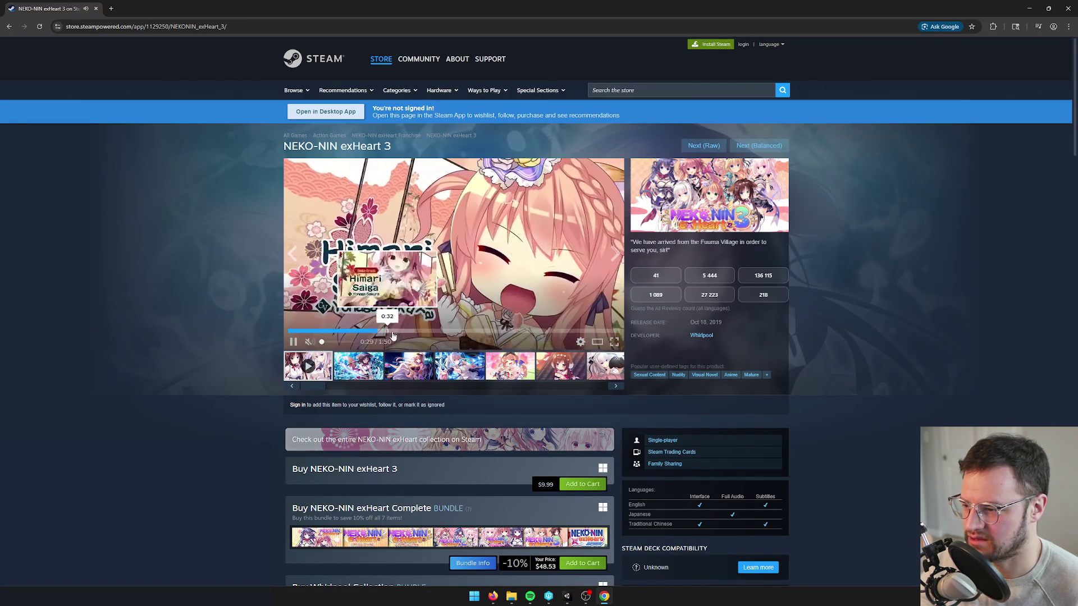
left_click(422, 333)
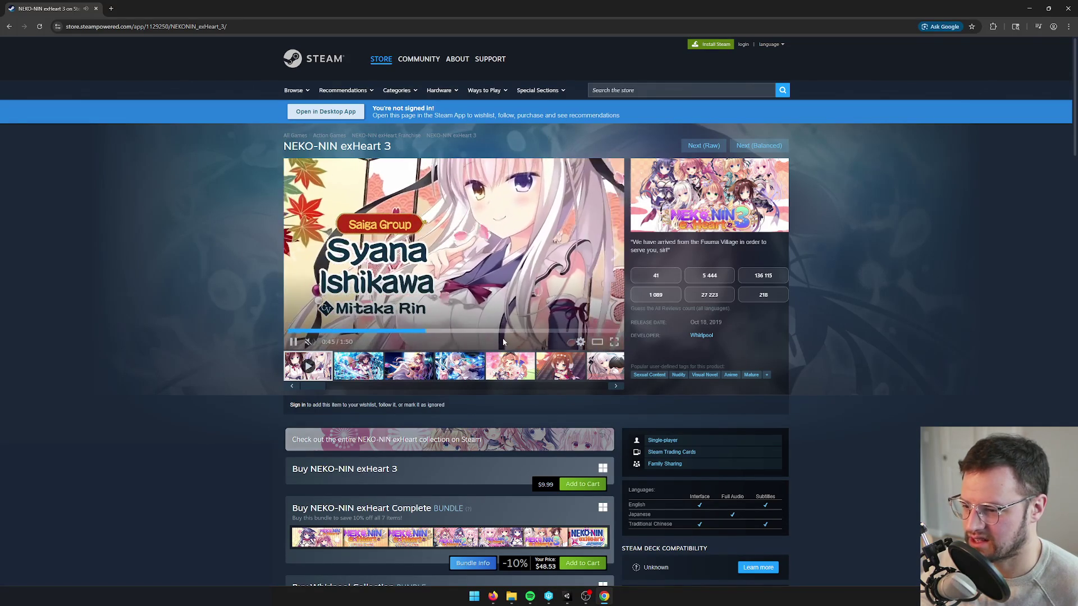
key("space")
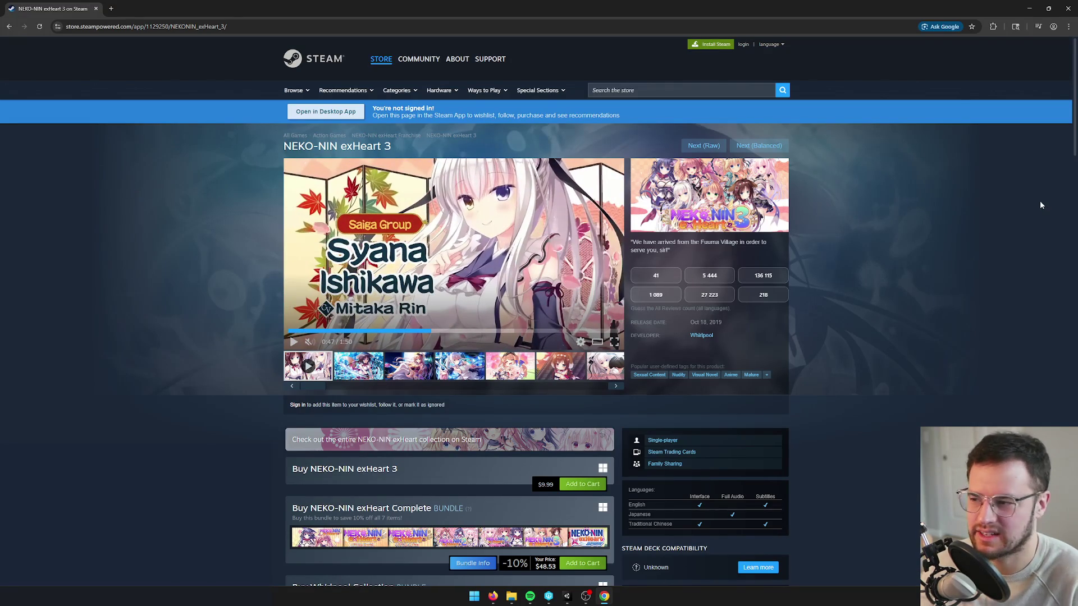
left_click(409, 366)
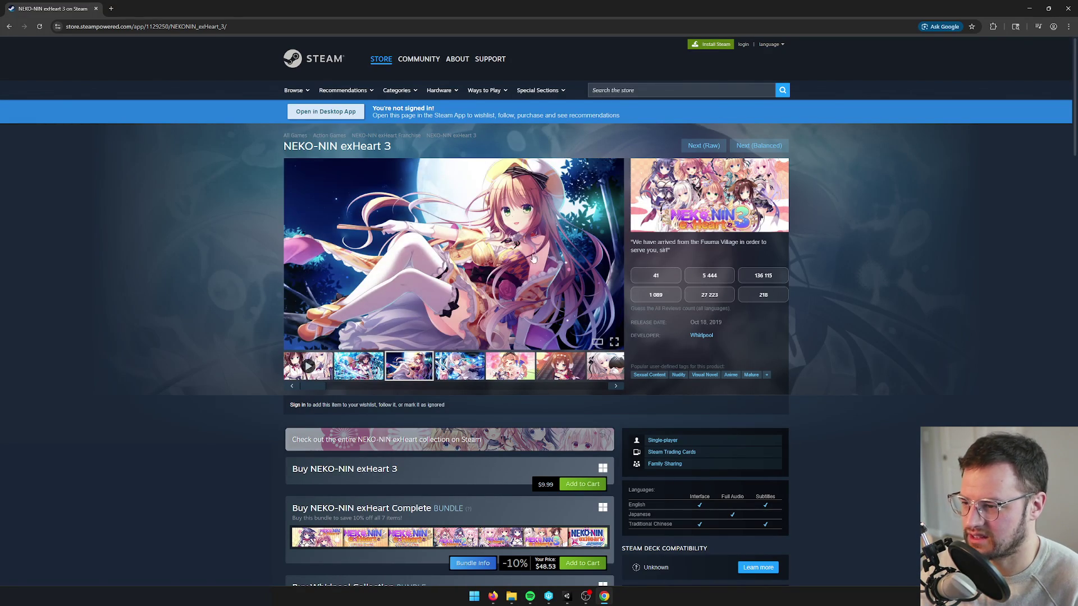
left_click(763, 146)
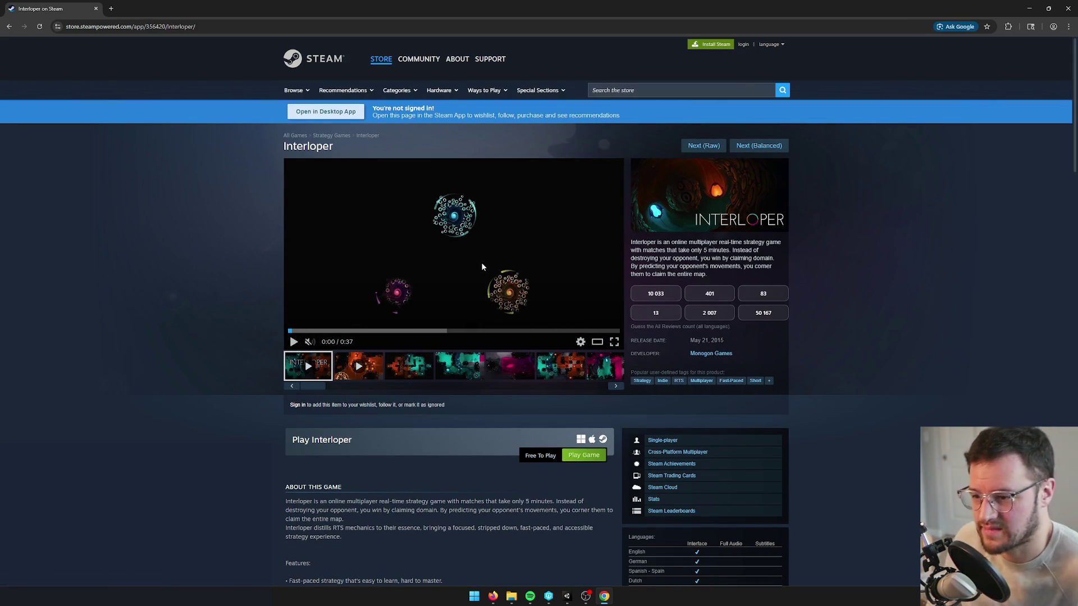
Step: Play and unmute the Interloper trailer, pause it at 0:20, guess 10 033, and move on
left_click(293, 343)
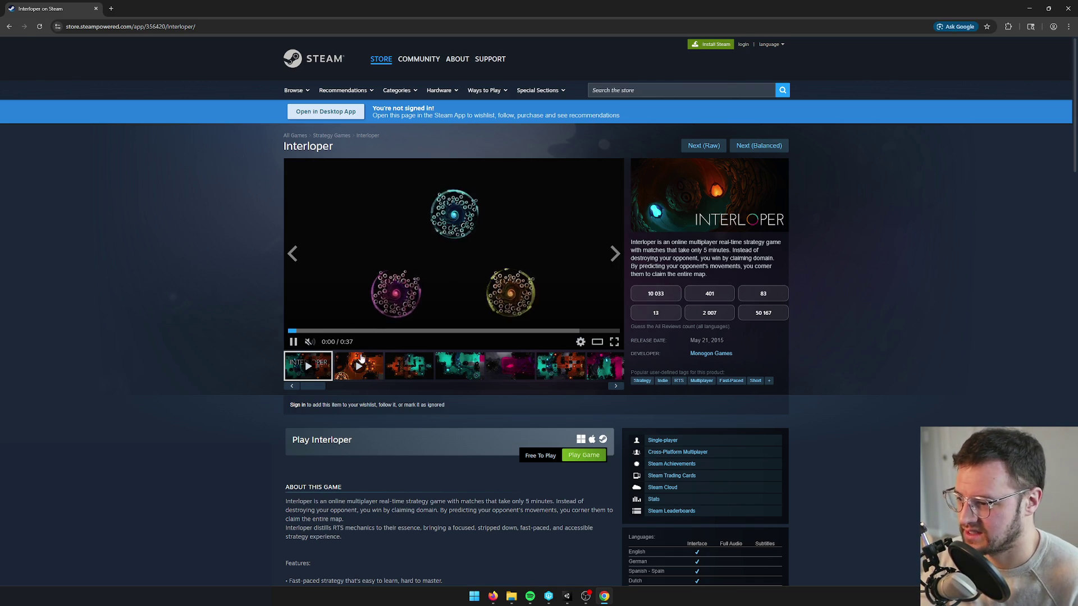
left_click(308, 347)
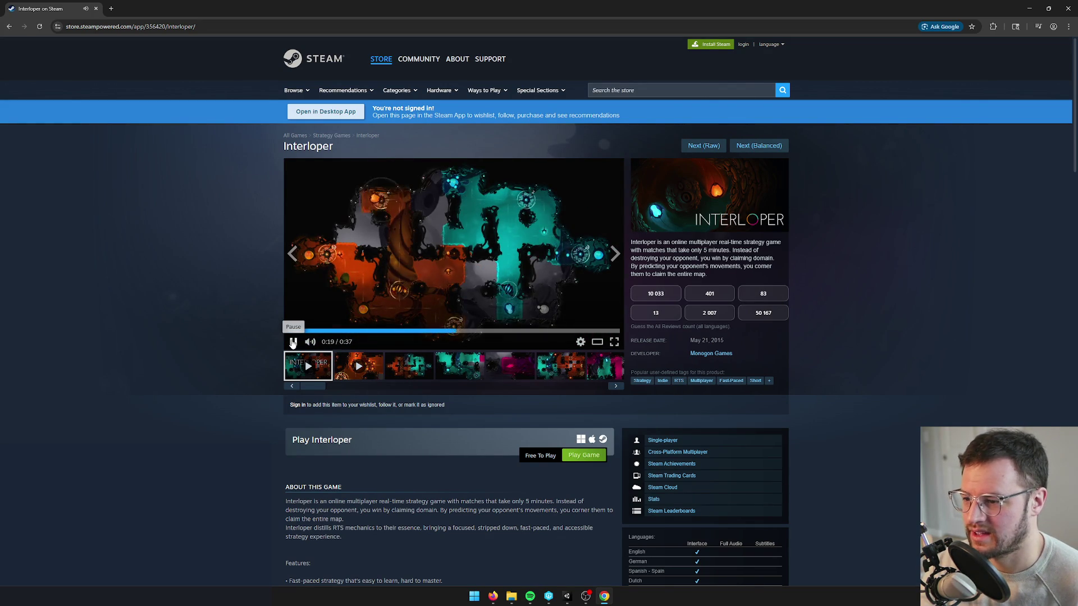
left_click(293, 342)
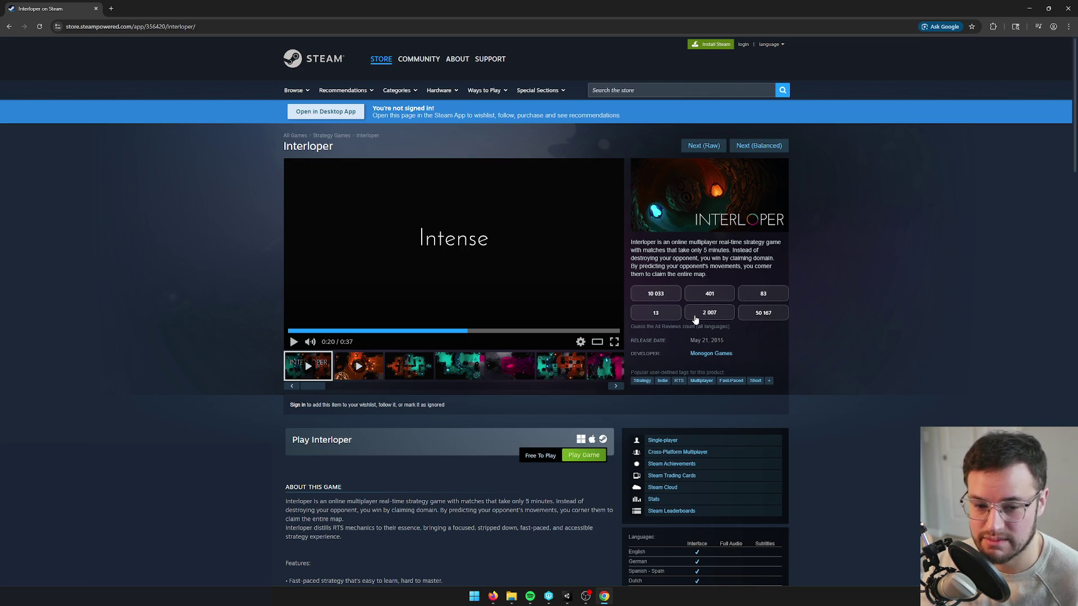
left_click(650, 297)
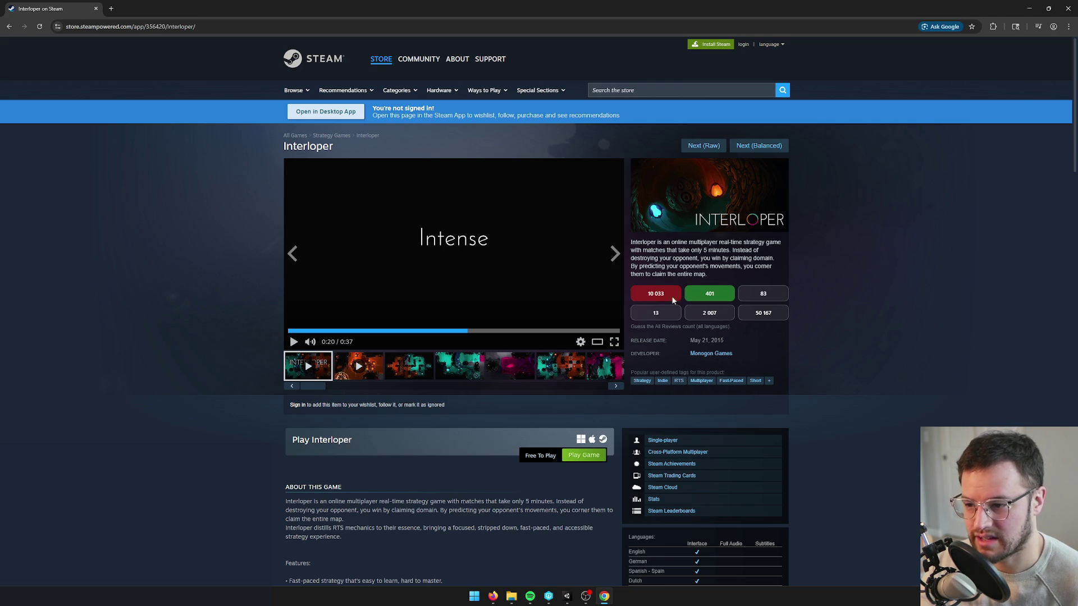
left_click(770, 146)
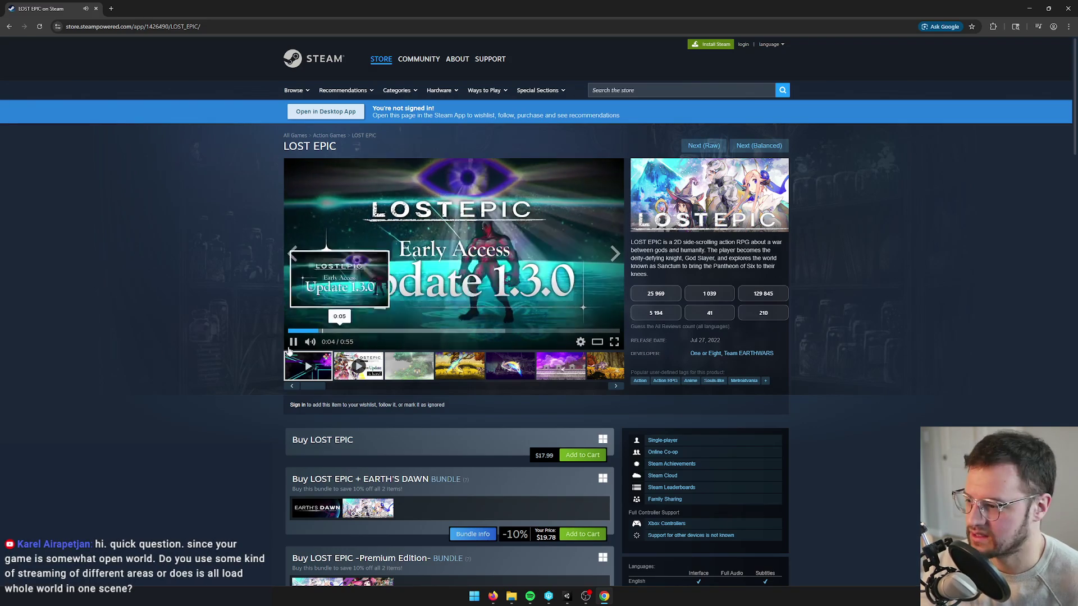
Step: Pause, resume and re-pause the LOST EPIC trailer at 0:09, then flip to Firefox and back to Chrome
left_click(589, 315)
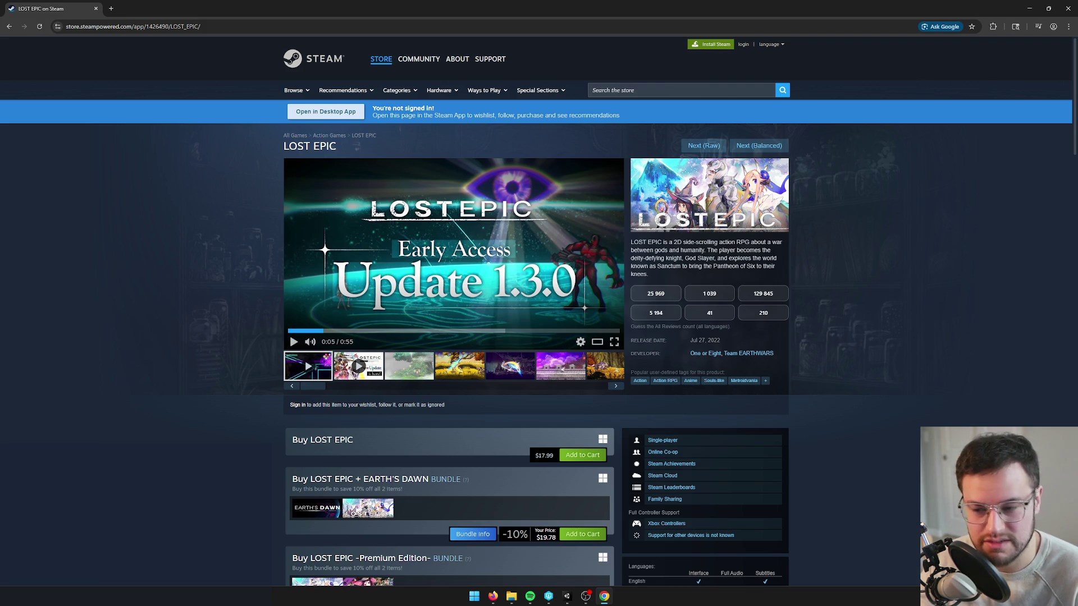
left_click(293, 342)
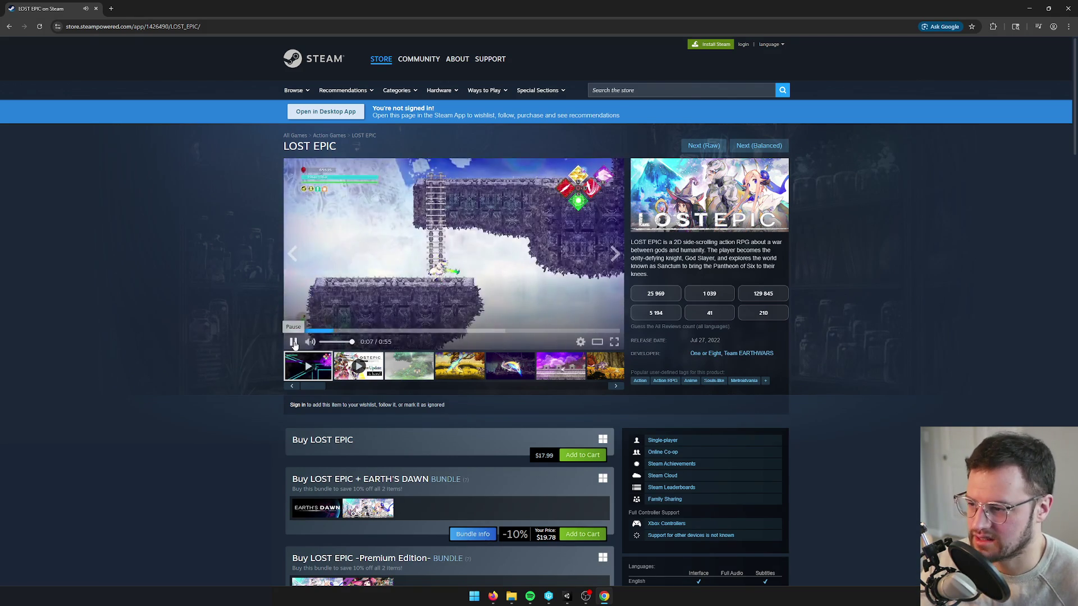
left_click(294, 342)
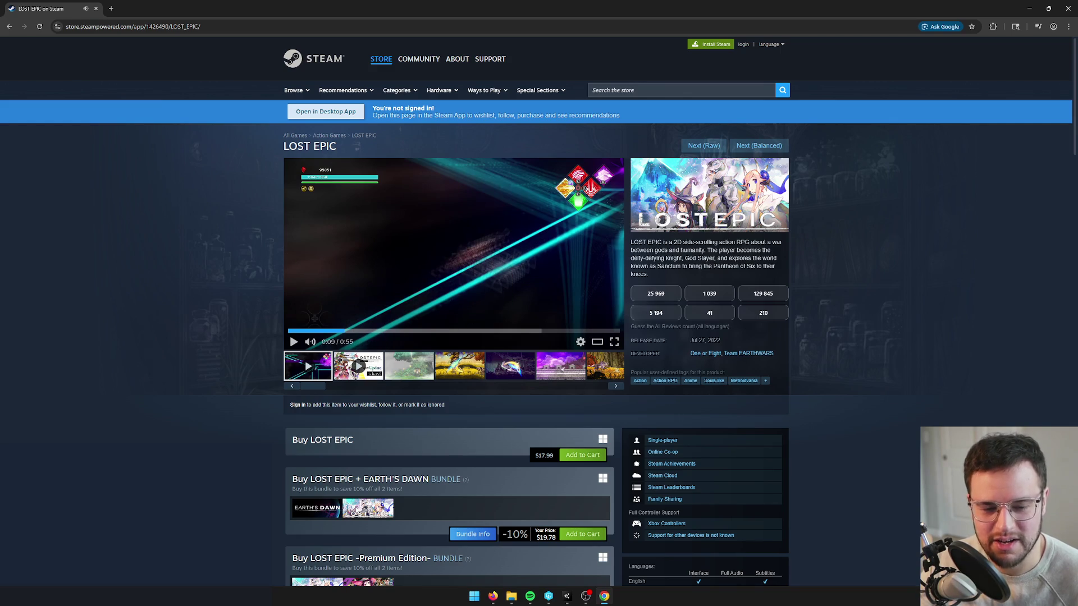
mouse_move(493, 596)
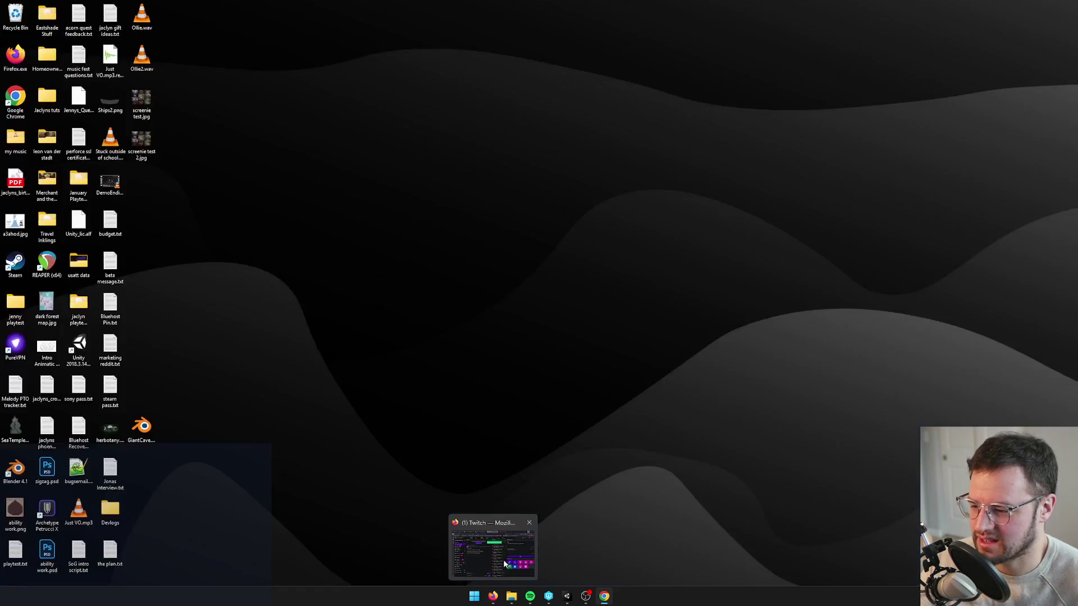
left_click(493, 548)
left_click(830, 322)
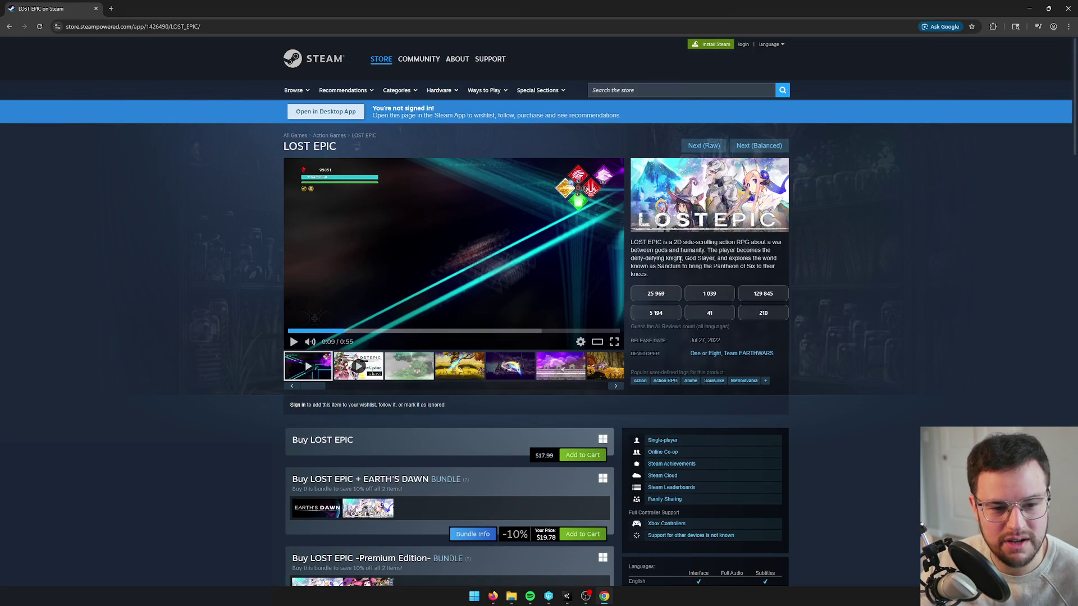
Step: Play the LOST EPIC trailer, restart it from the beginning and pause it near the start
left_click(294, 343)
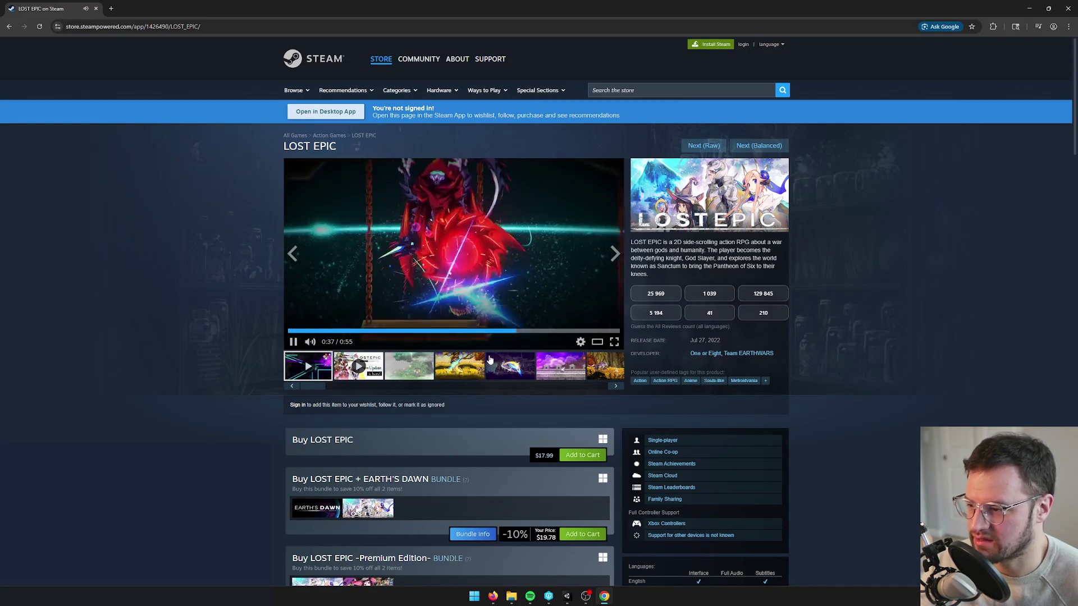
key("Home")
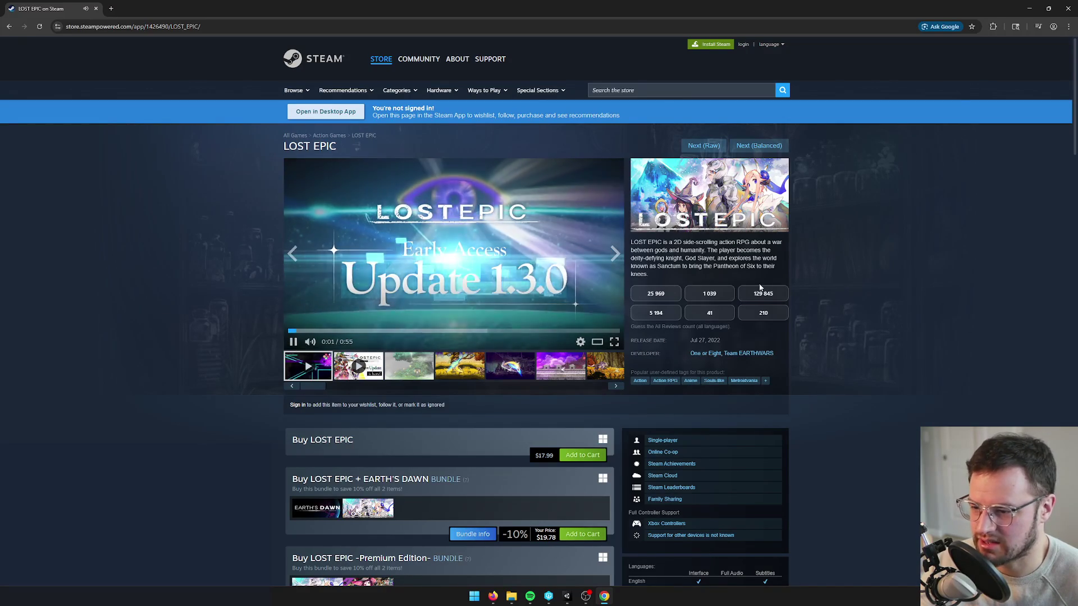
left_click(292, 342)
scroll(264, 252, "down", 3)
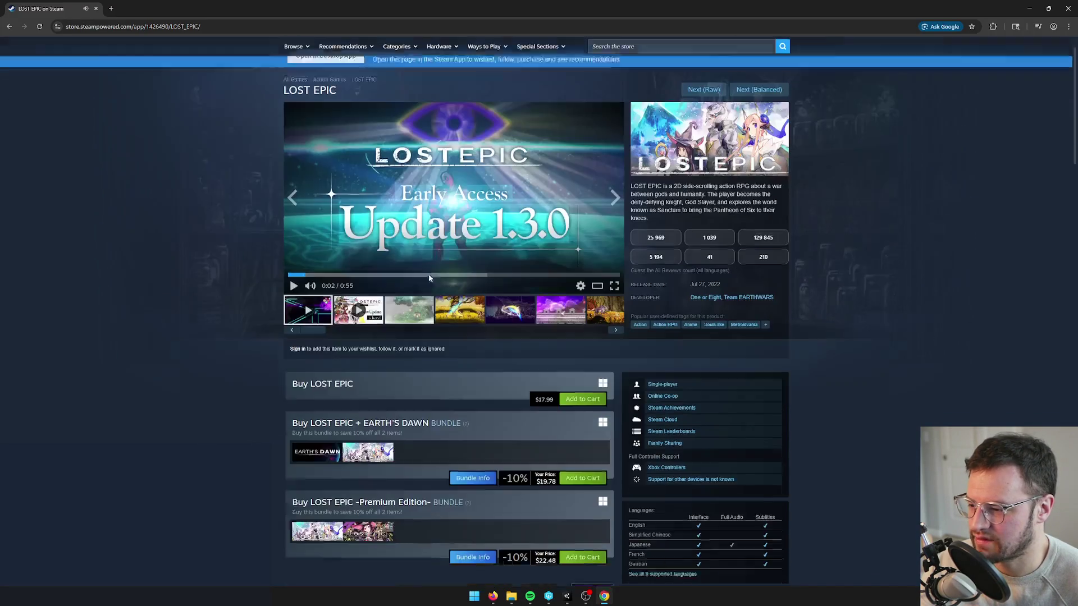
scroll(341, 341, "up", 3)
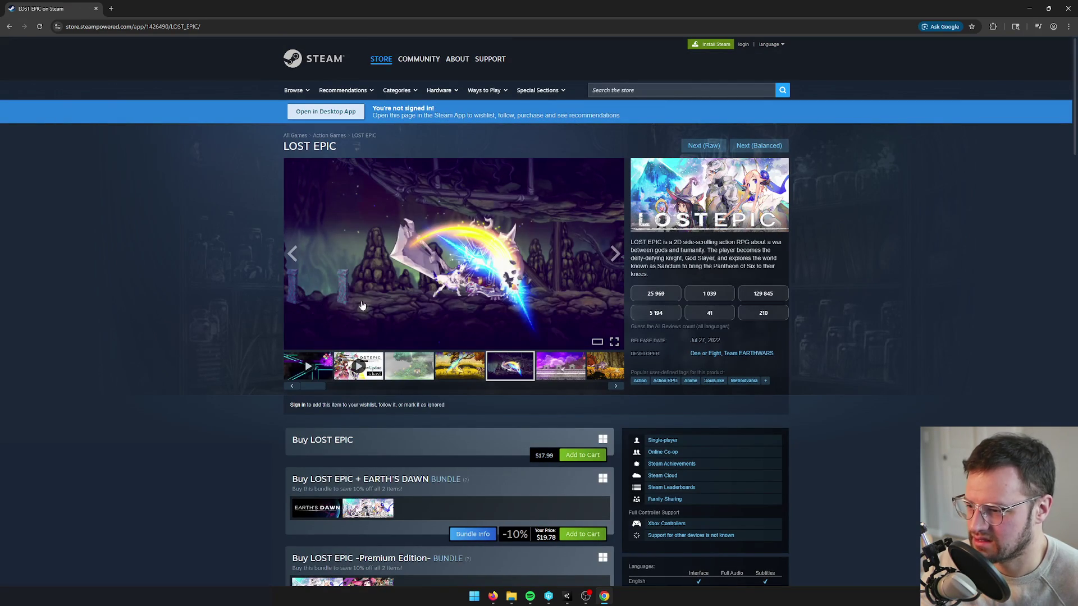
Step: Browse the purple and green forest screenshots, then guess 41 as LOST EPIC's review count
left_click(563, 362)
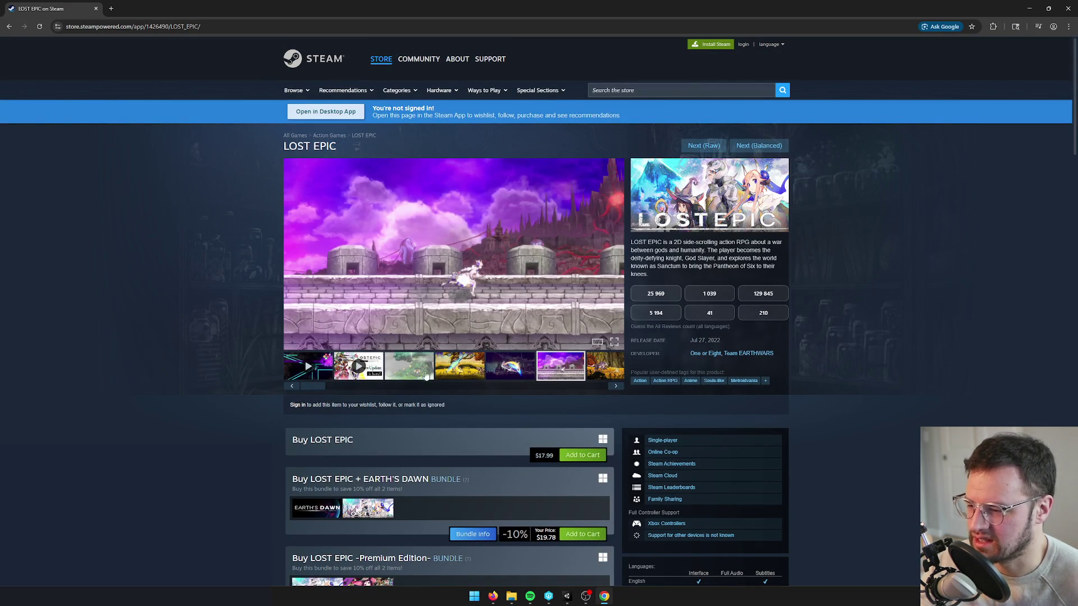
left_click_drag(314, 391, 557, 387)
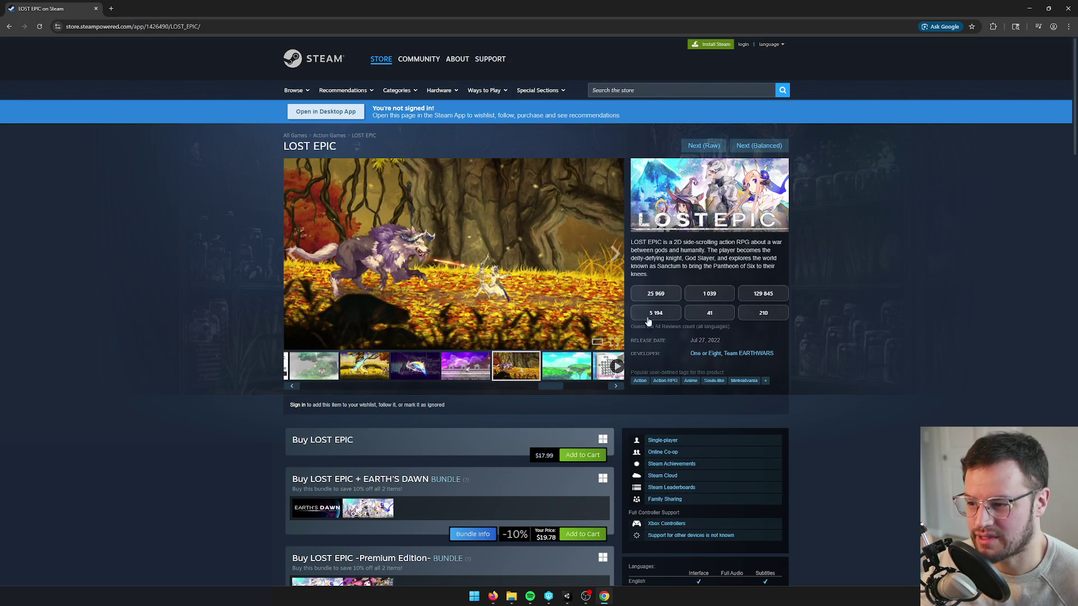
left_click(559, 367)
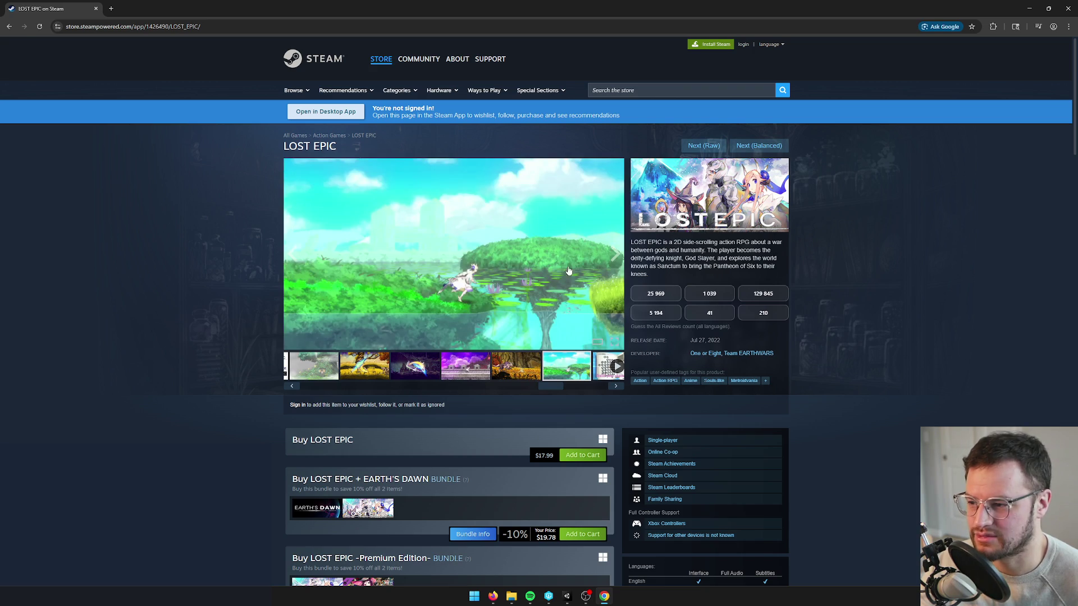
left_click(707, 314)
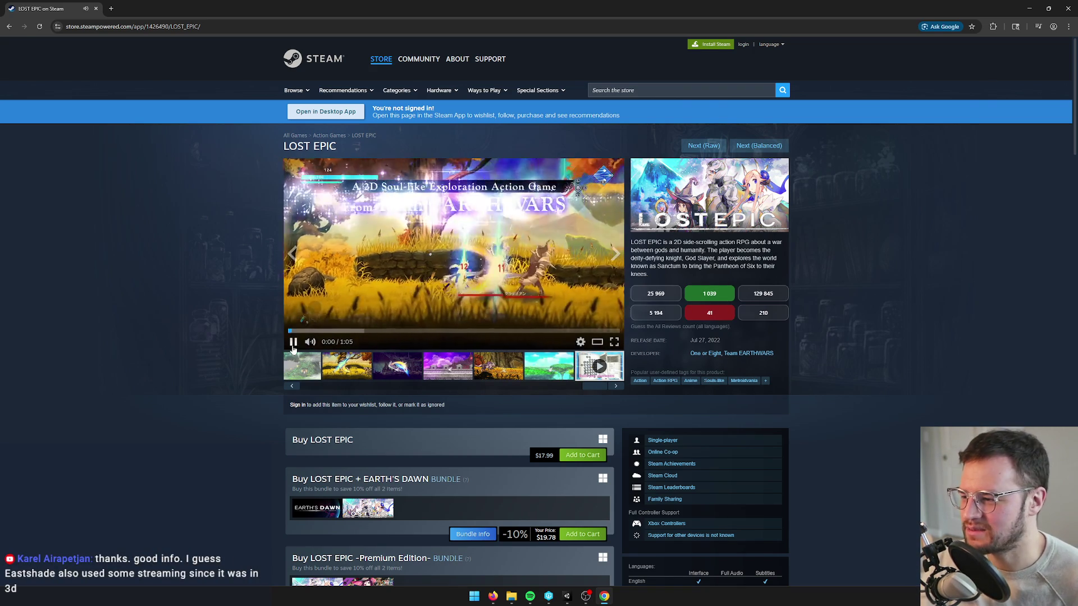
Step: Pause the trailer at 0:01, step back to the purple screenshot, and un-maximize Chrome to reveal Perforce
left_click(293, 345)
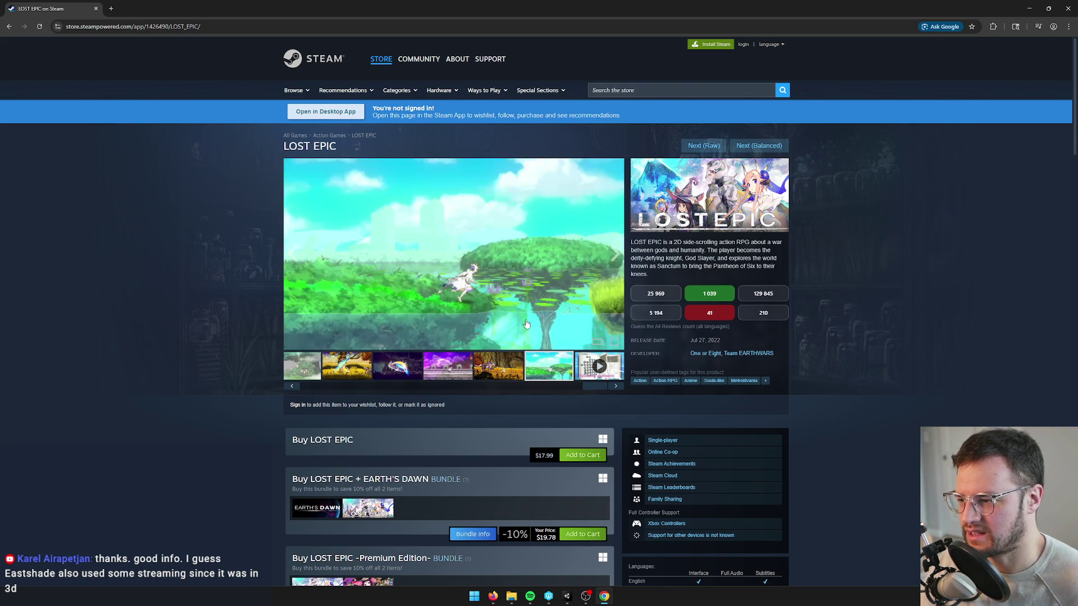
left_click(498, 365)
left_click(448, 366)
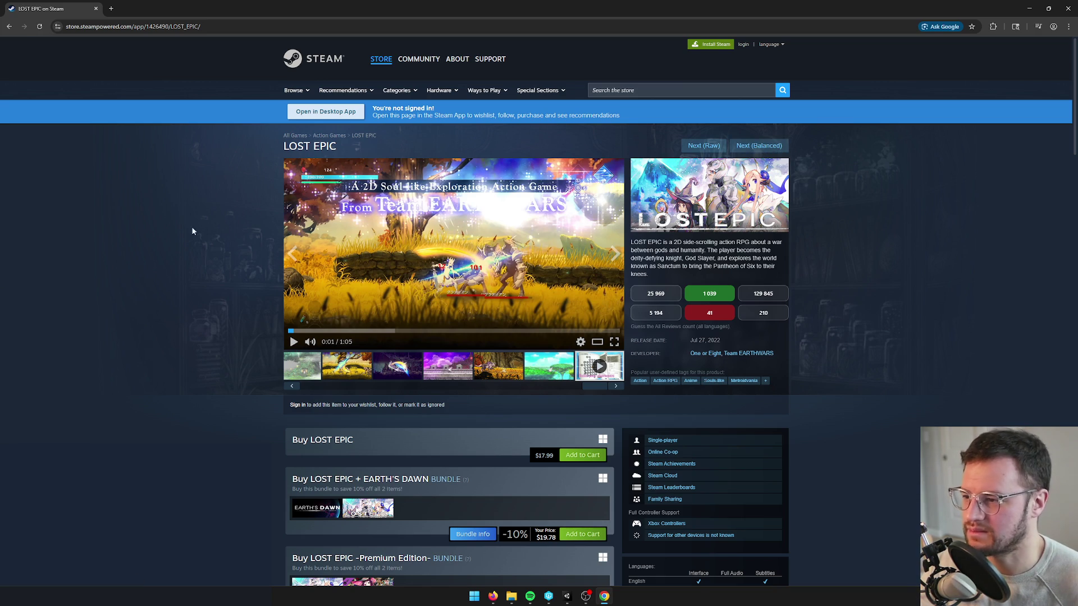
mouse_move(269, 10)
left_mouse_down()
mouse_move(270, 34)
mouse_move(386, 123)
mouse_move(469, 102)
left_mouse_up()
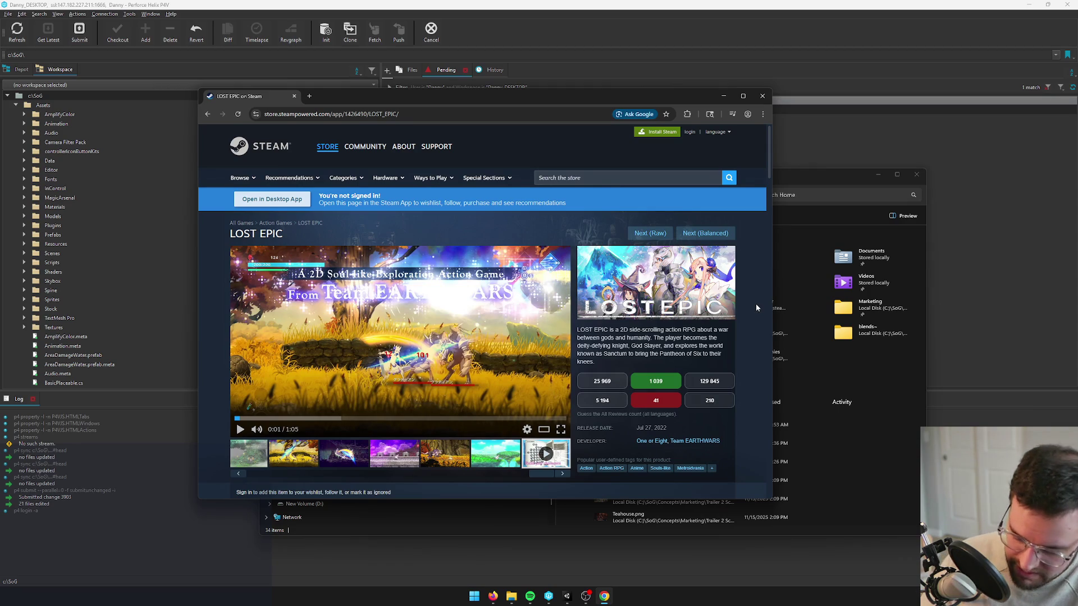
Step: Close the Steam browser and file browser windows to uncover the Perforce password prompt
left_click(762, 97)
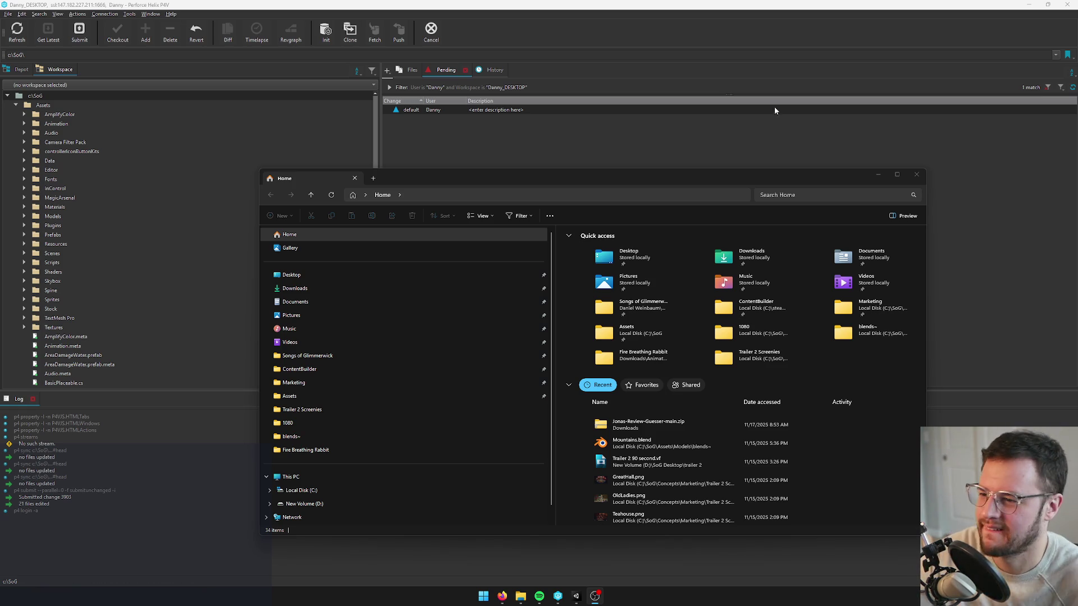
left_click(922, 178)
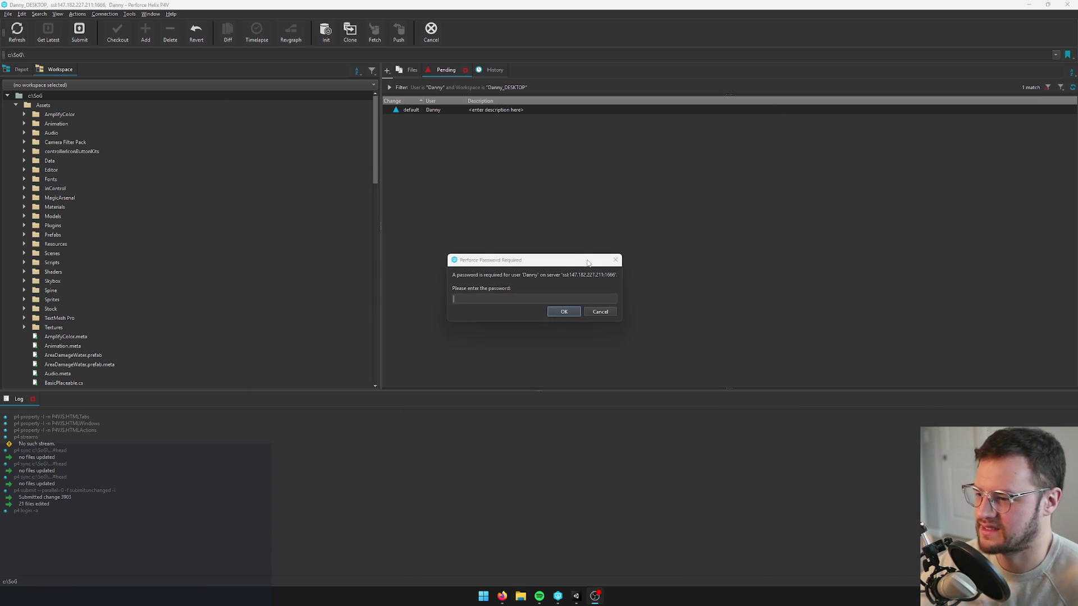
Step: Log into Perforce with the account password, select the c:\SoG root, and start Get Latest
left_click(548, 288)
type("***********")
key("Return")
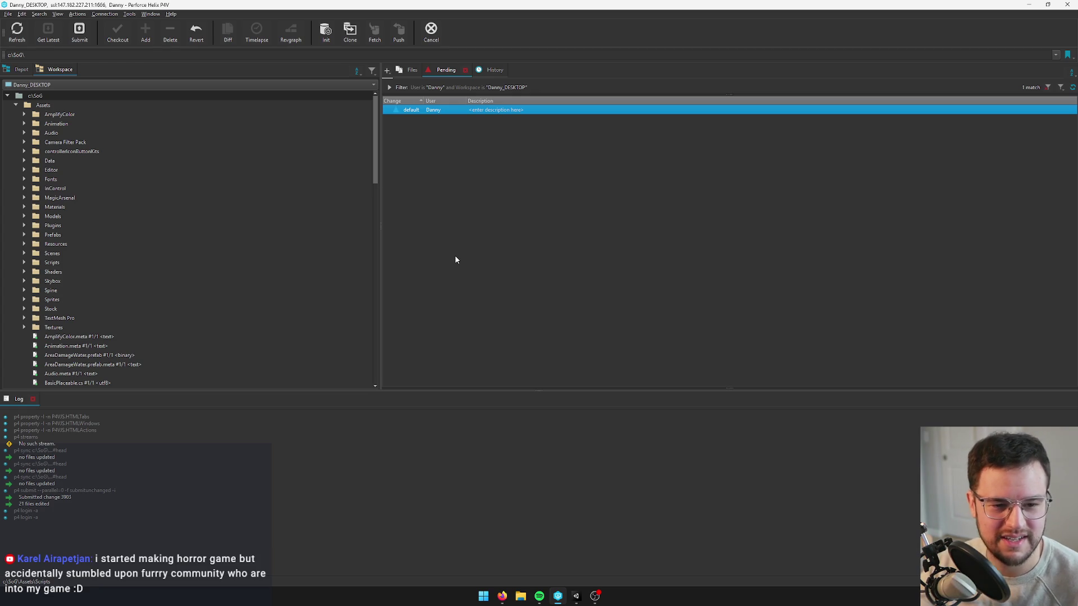
left_click(39, 95)
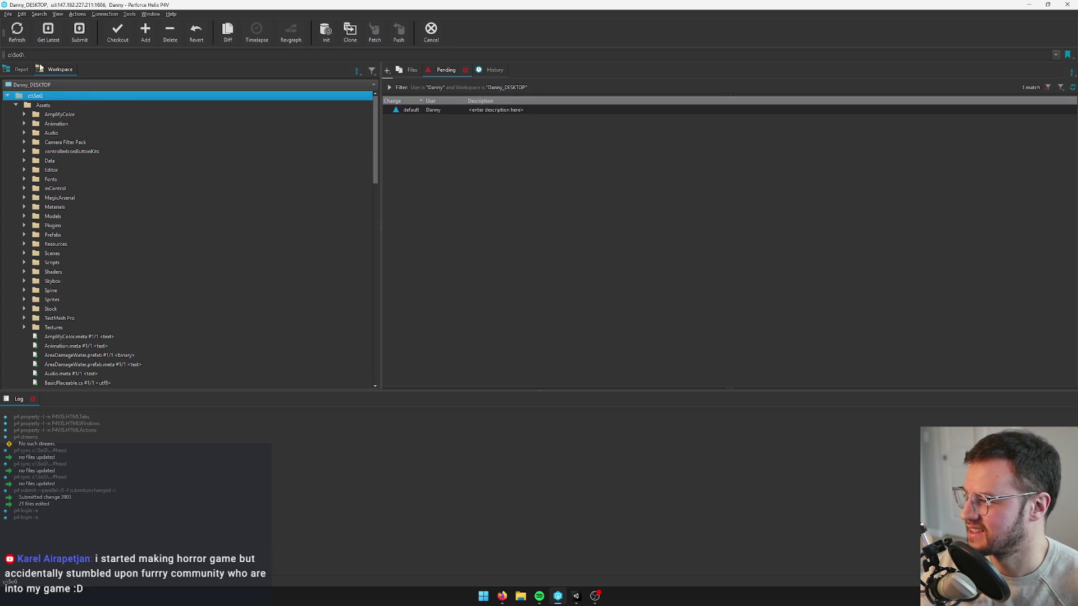
left_click(49, 32)
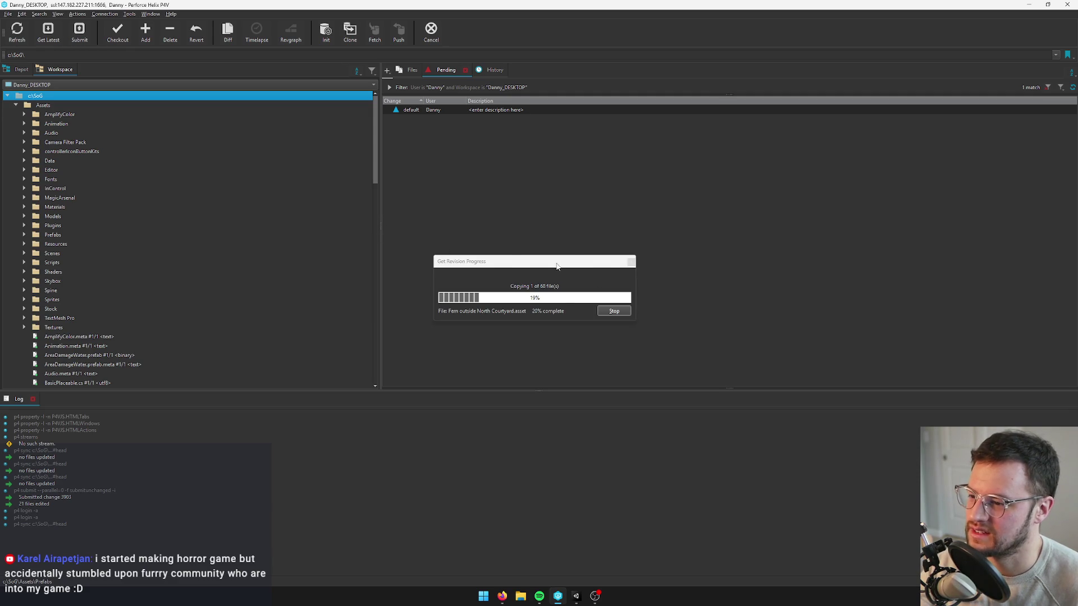
Step: Reposition the Get Revision Progress window while the 68 files sync, then restore P4V to a smaller size
left_click_drag(584, 253, 579, 253)
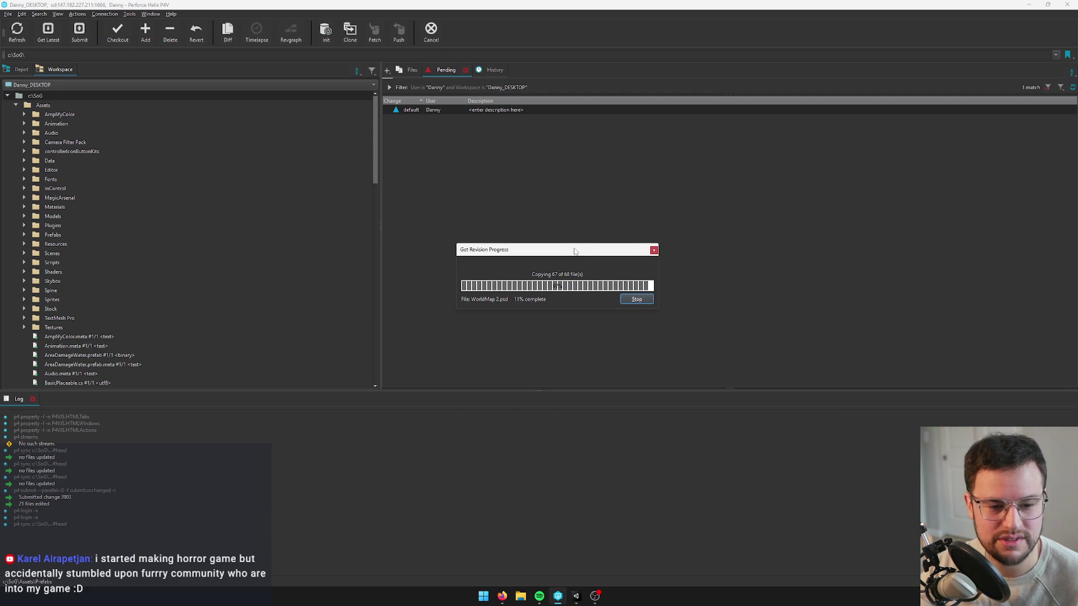
left_click_drag(569, 251, 513, 251)
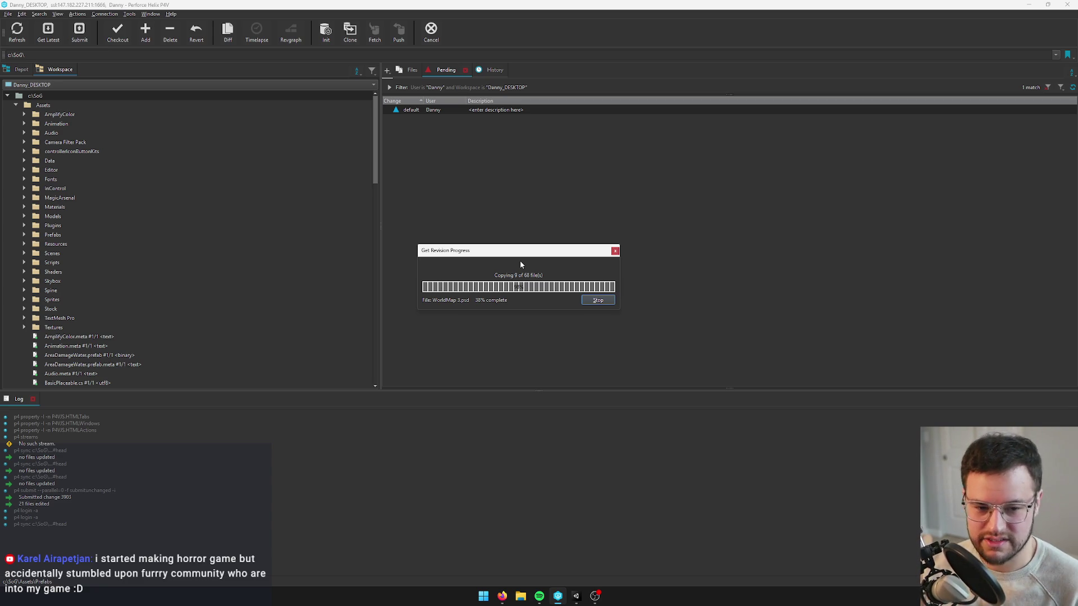
left_click_drag(525, 255, 552, 250)
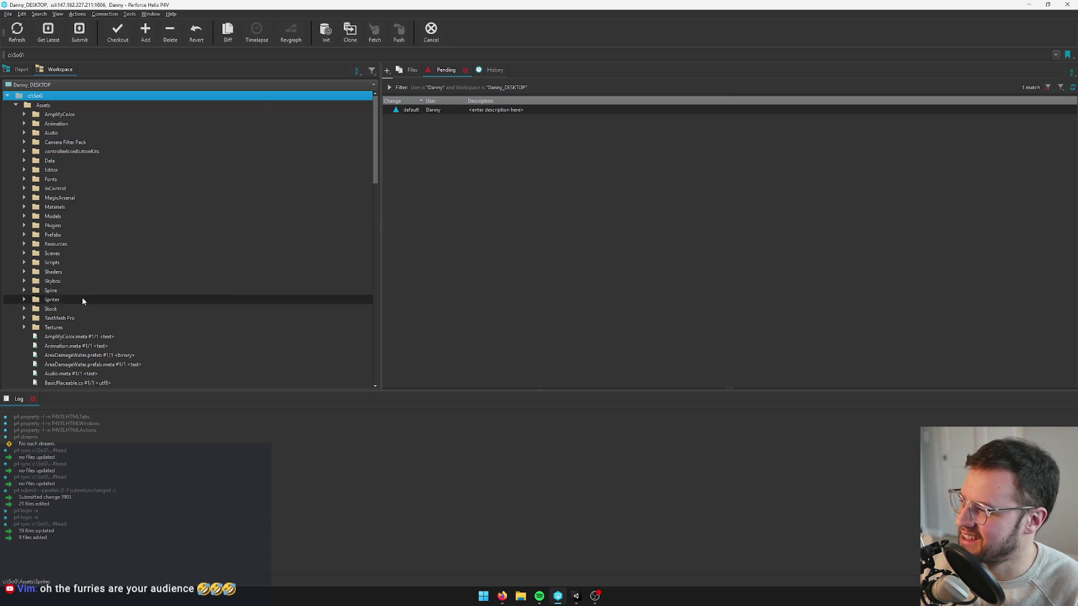
mouse_move(436, 4)
left_mouse_down()
mouse_move(450, 95)
mouse_move(375, 133)
left_mouse_up()
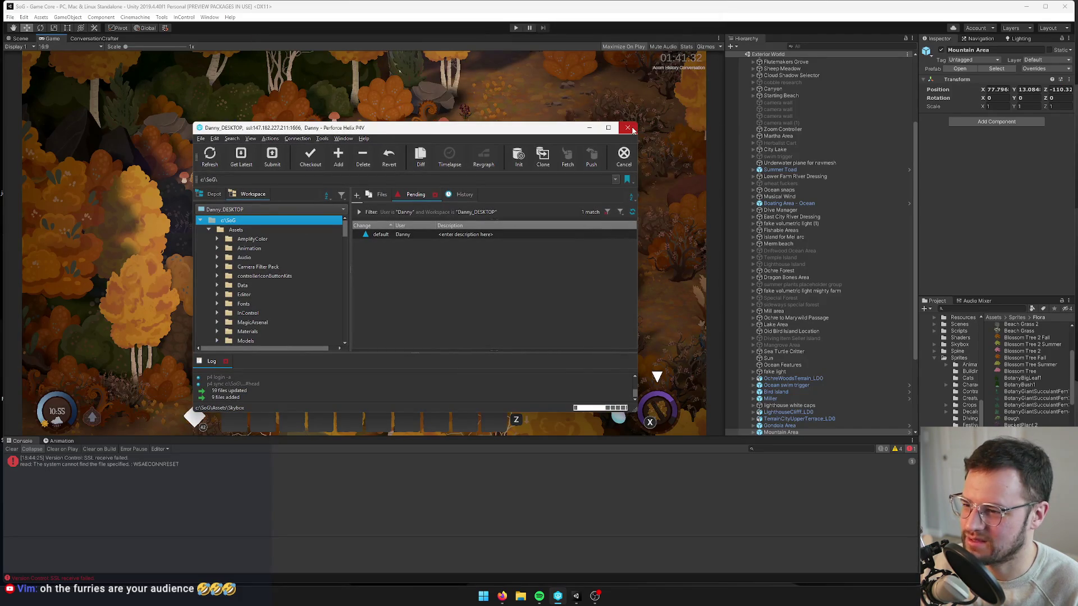
Step: Minimize P4V to return to Unity and reload the scenes changed on disk
left_click(589, 127)
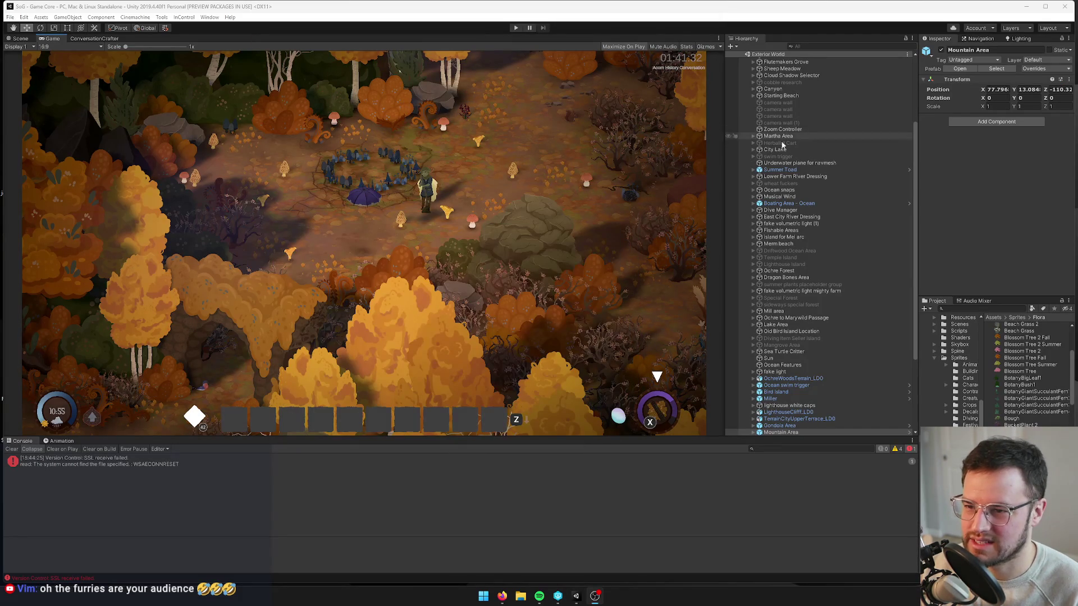
scroll(751, 112, "up", 5)
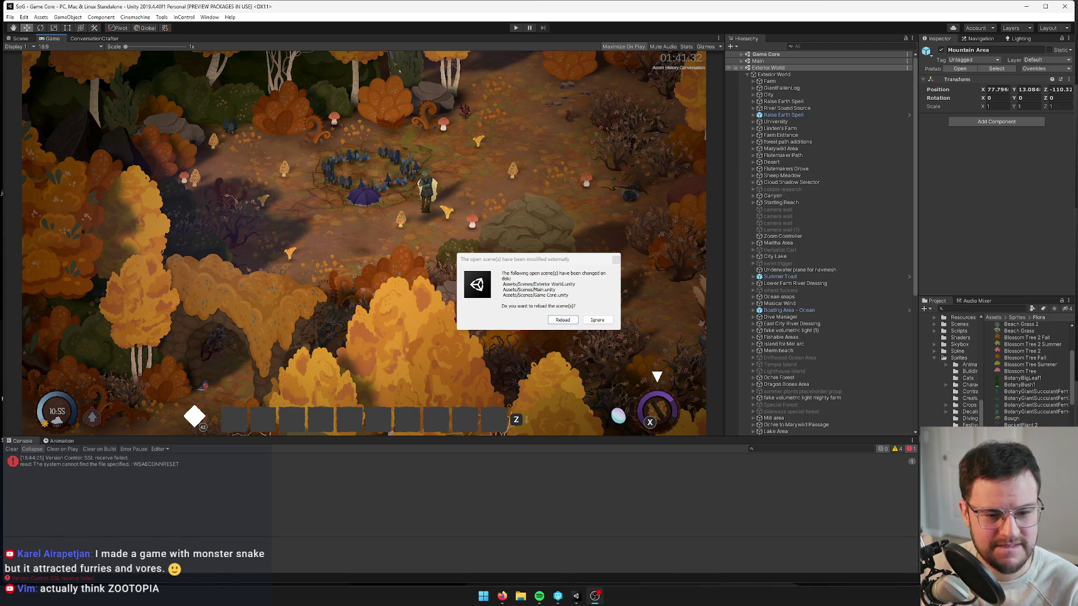
left_click(563, 320)
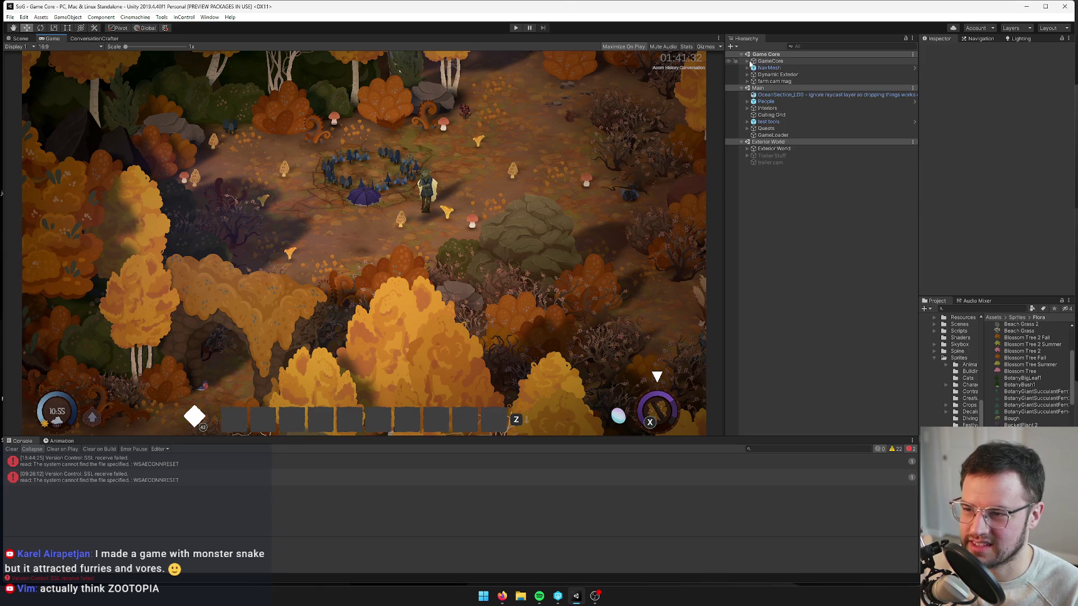
Step: Expand the Player object and enlarge the Game view at the console's expense
left_click(748, 61)
left_click(771, 67)
left_click(604, 170)
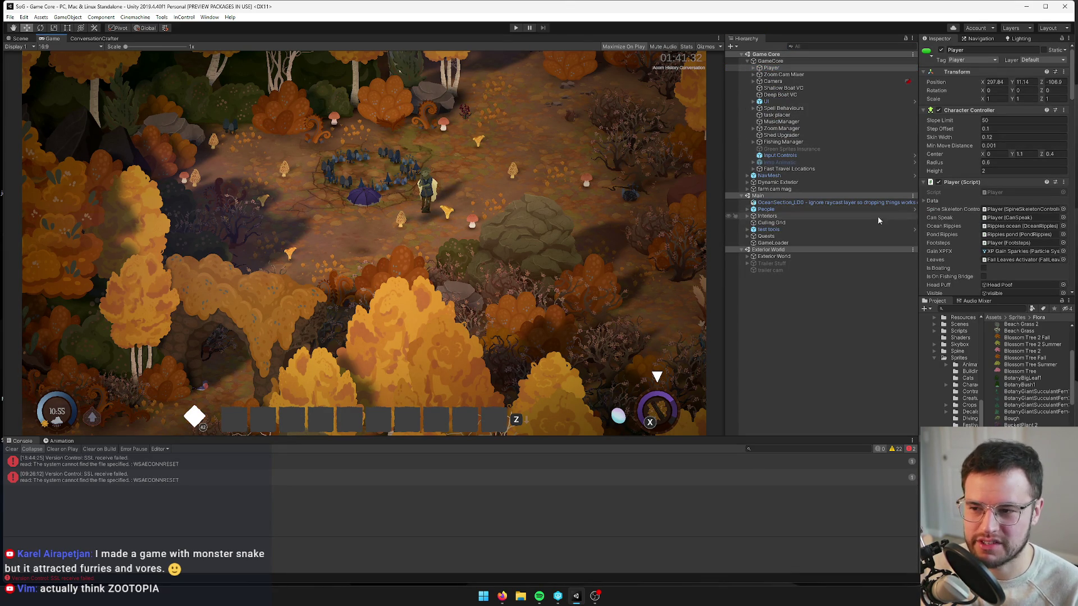
left_click_drag(922, 197, 920, 197)
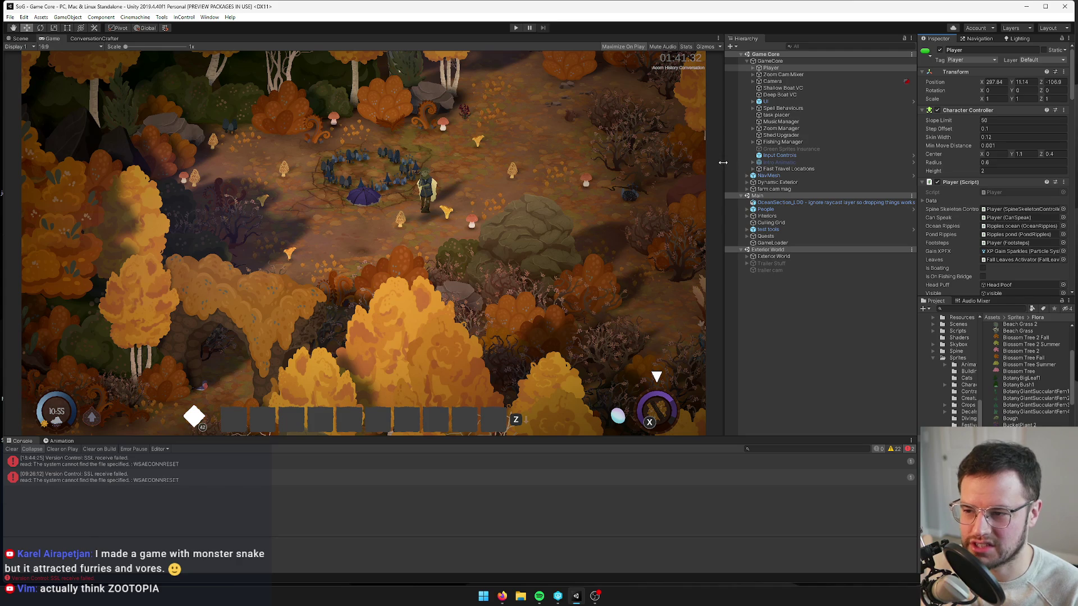
left_click_drag(724, 162, 752, 169)
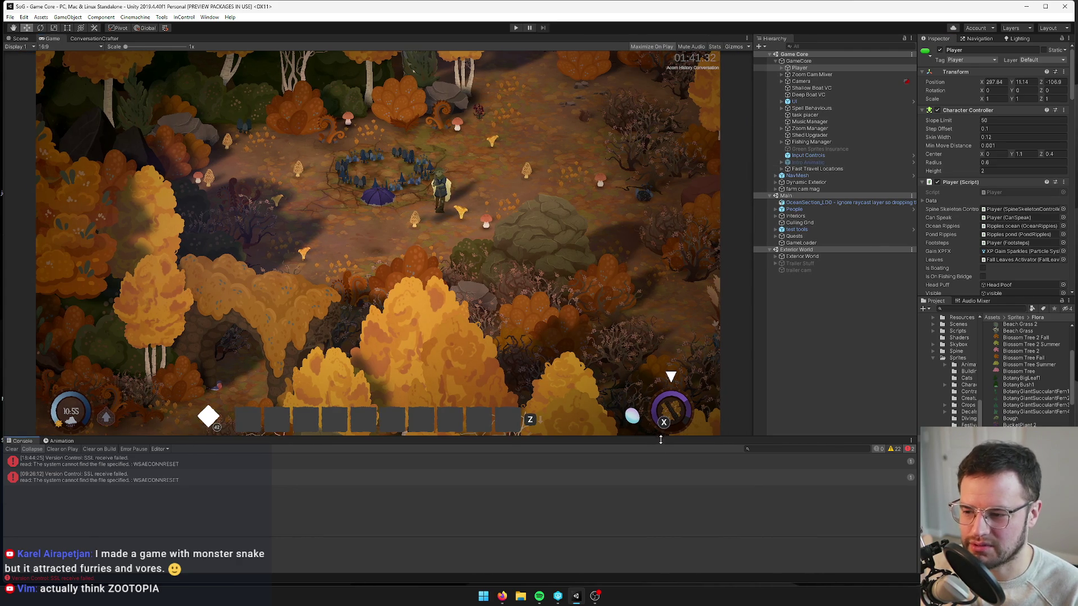
left_click_drag(661, 440, 658, 499)
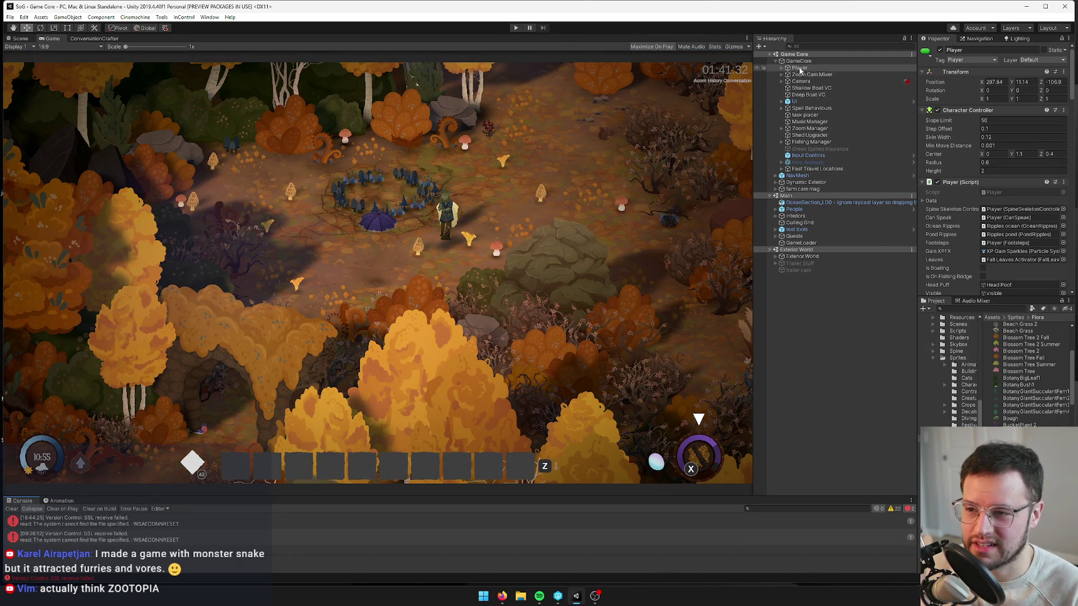
Step: List the Player's child objects and widen the Game view and Inspector further
left_click(780, 68)
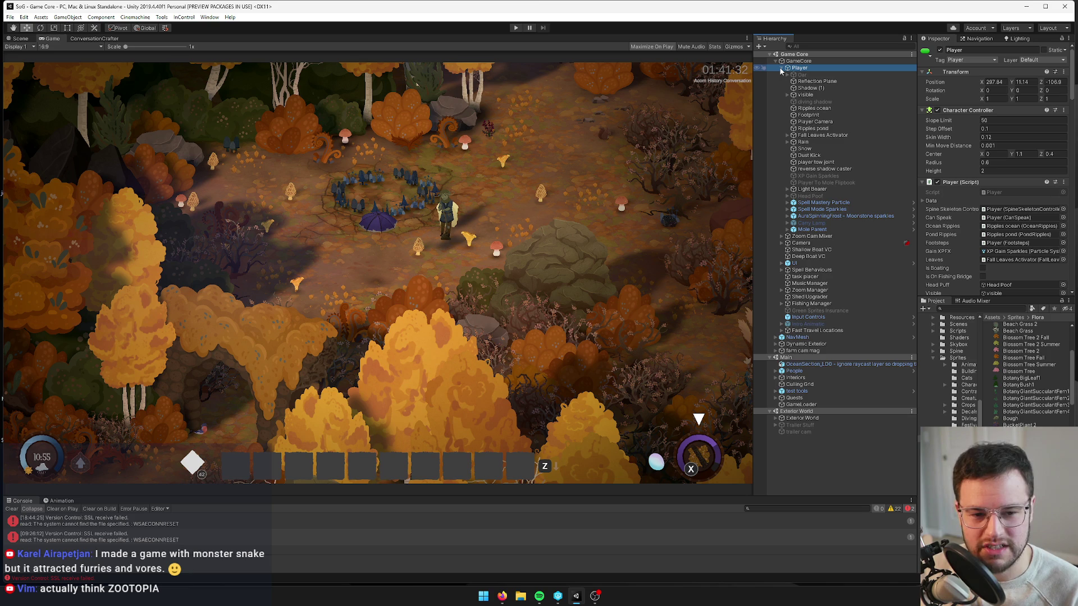
left_click(729, 177)
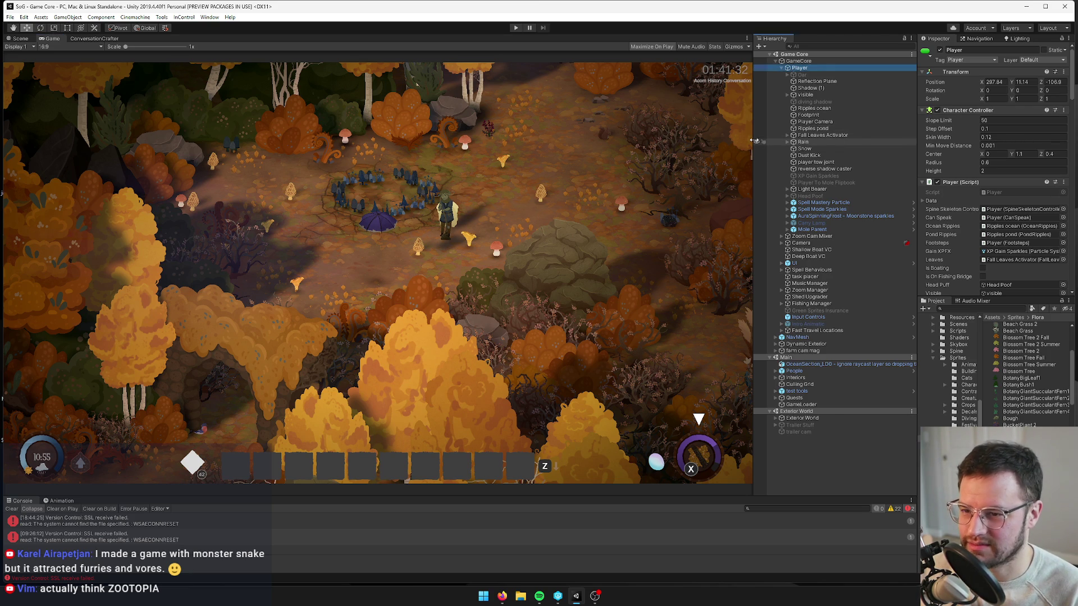
left_click_drag(755, 141, 773, 141)
left_click_drag(919, 147, 903, 147)
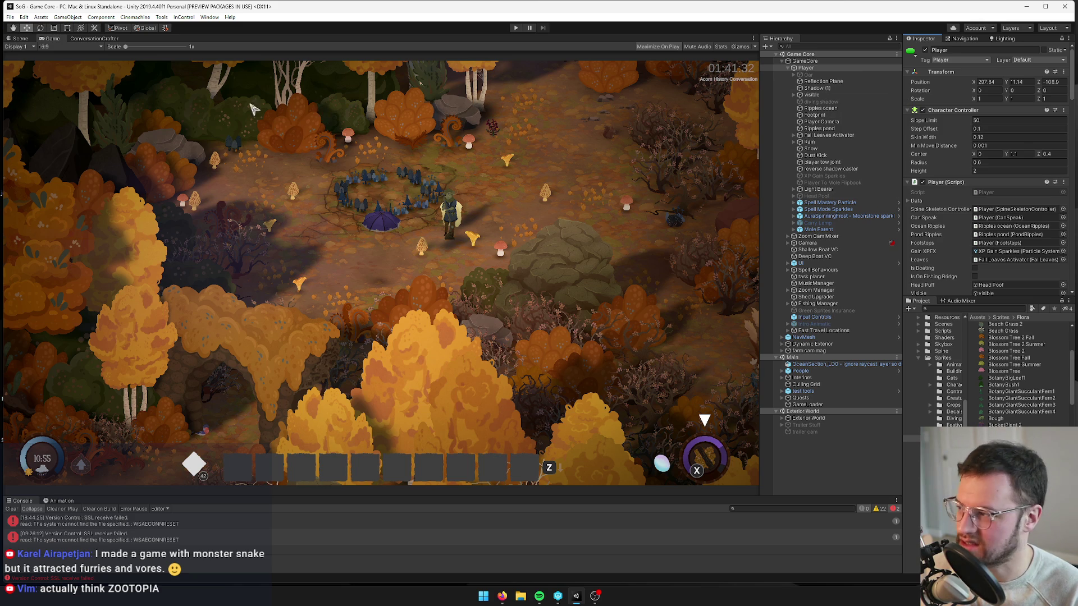
Step: In the Scene view, navigate over the forest and lake toward the house
key("ctrl+1")
left_click_drag(335, 146, 394, 190)
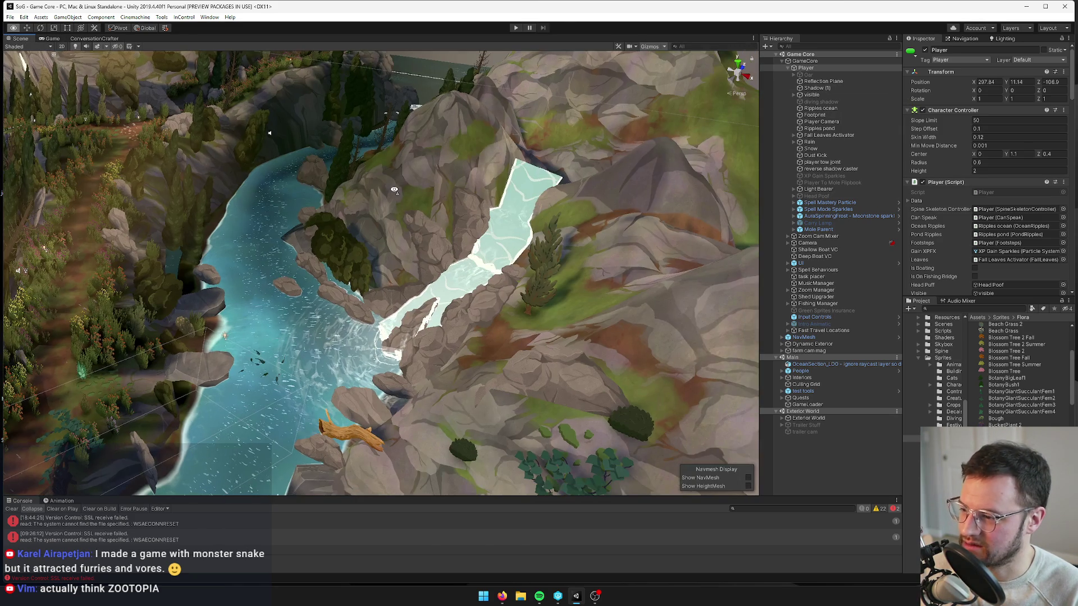
left_click_drag(423, 237, 402, 225)
scroll(410, 200, "down", 10)
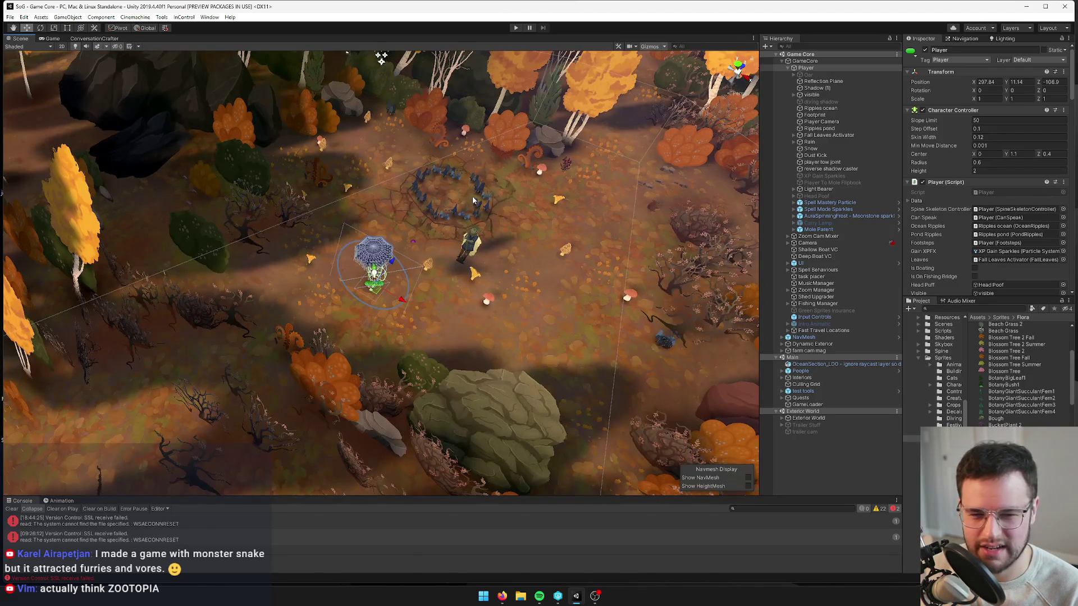
mouse_move(474, 203)
left_mouse_down()
mouse_move(475, 253)
mouse_move(464, 255)
mouse_move(528, 219)
mouse_move(515, 218)
left_mouse_up()
scroll(529, 220, "down", 5)
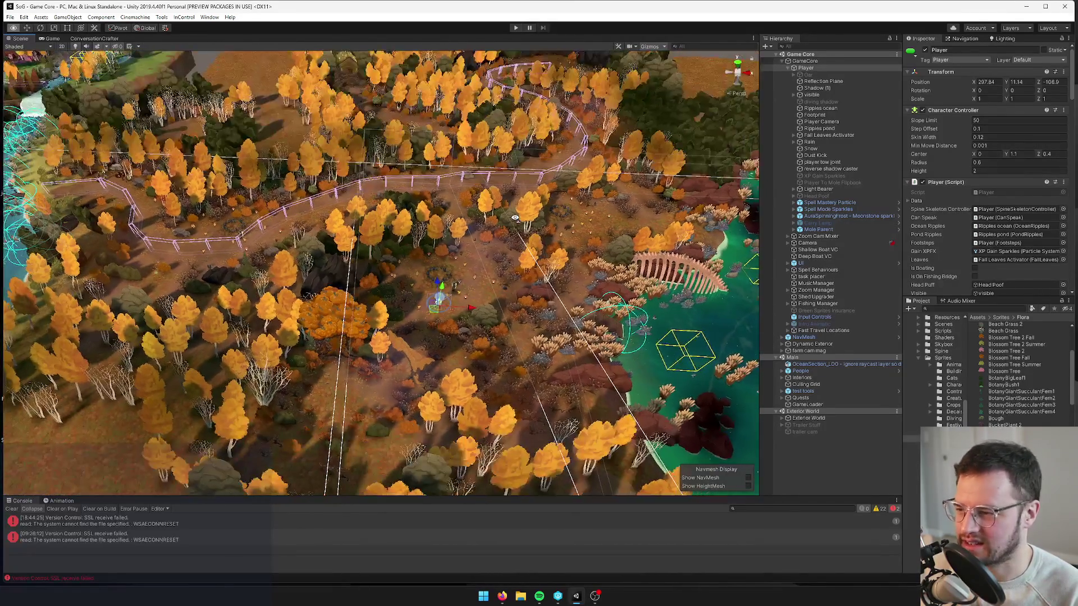
scroll(515, 219, "down", 3)
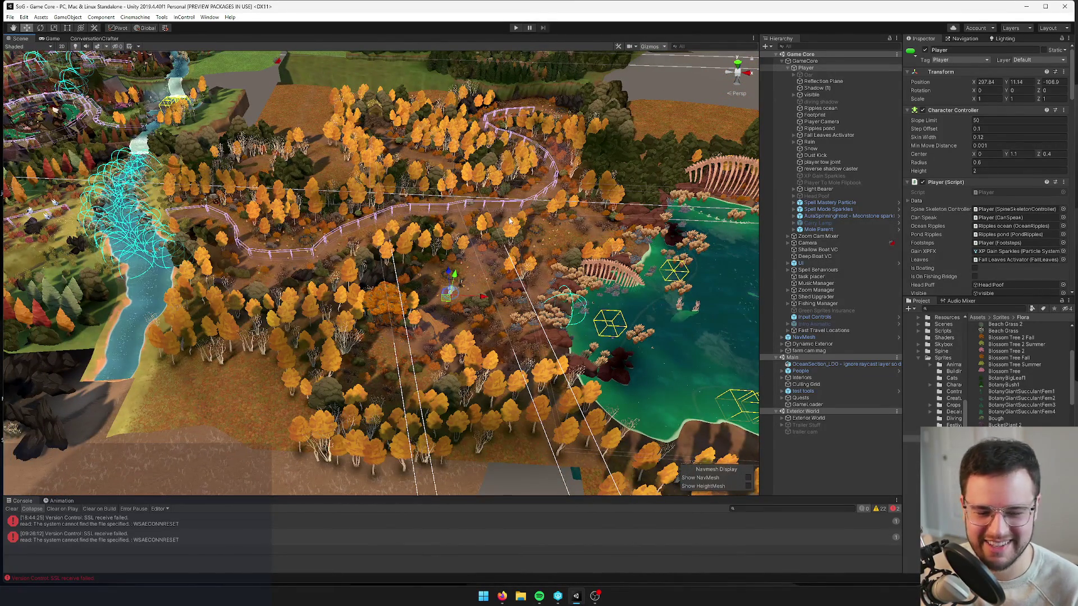
scroll(510, 220, "down", 5)
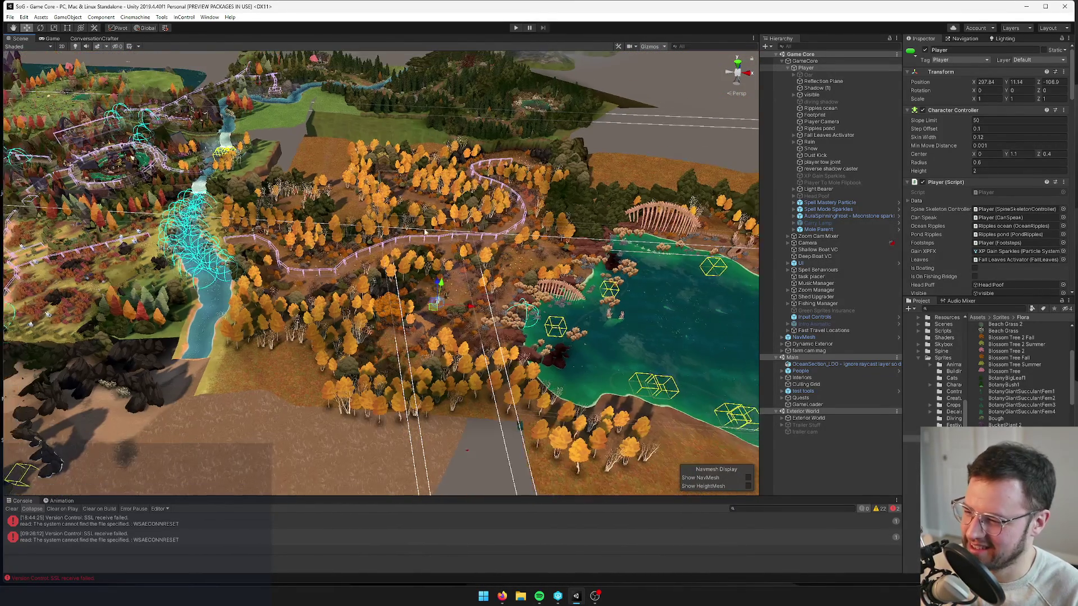
scroll(427, 241, "up", 2)
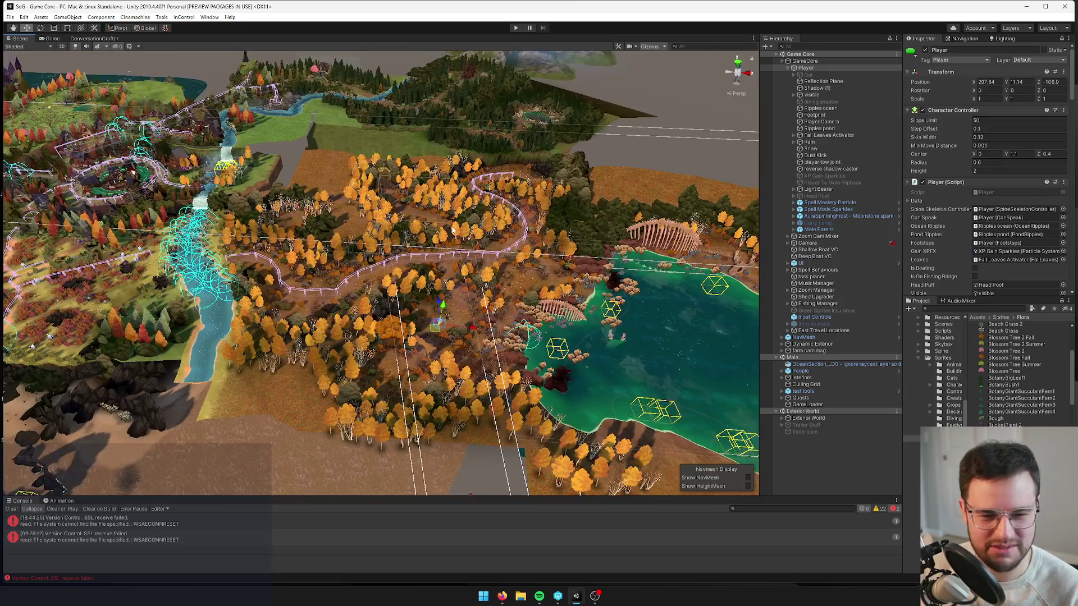
mouse_move(454, 229)
left_mouse_down()
mouse_move(429, 236)
mouse_move(424, 275)
left_mouse_up()
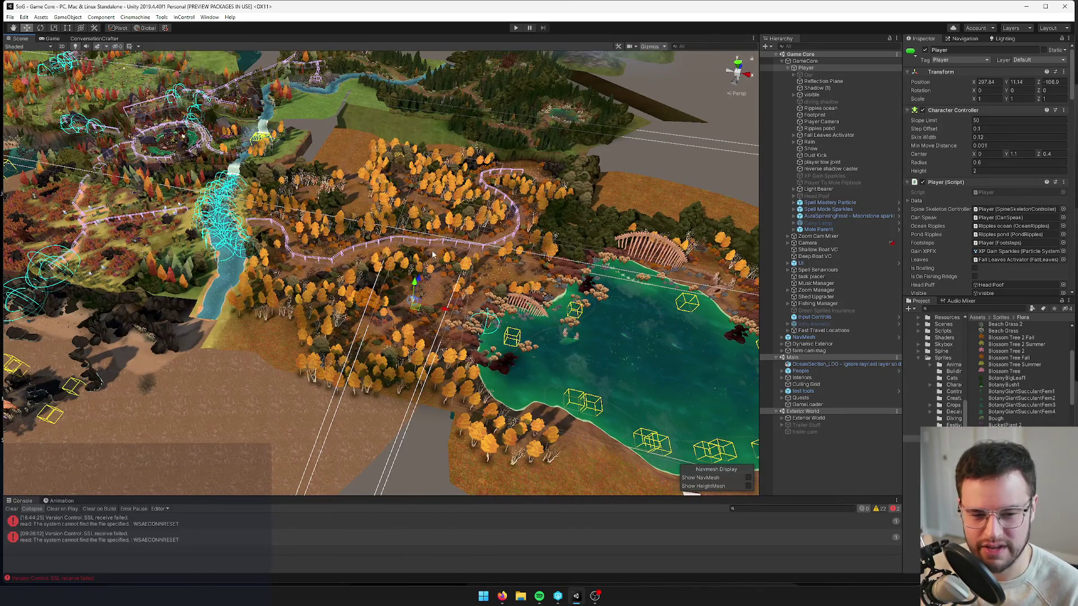
mouse_move(426, 348)
left_mouse_down()
mouse_move(442, 313)
mouse_move(567, 351)
mouse_move(560, 288)
mouse_move(443, 73)
left_mouse_up()
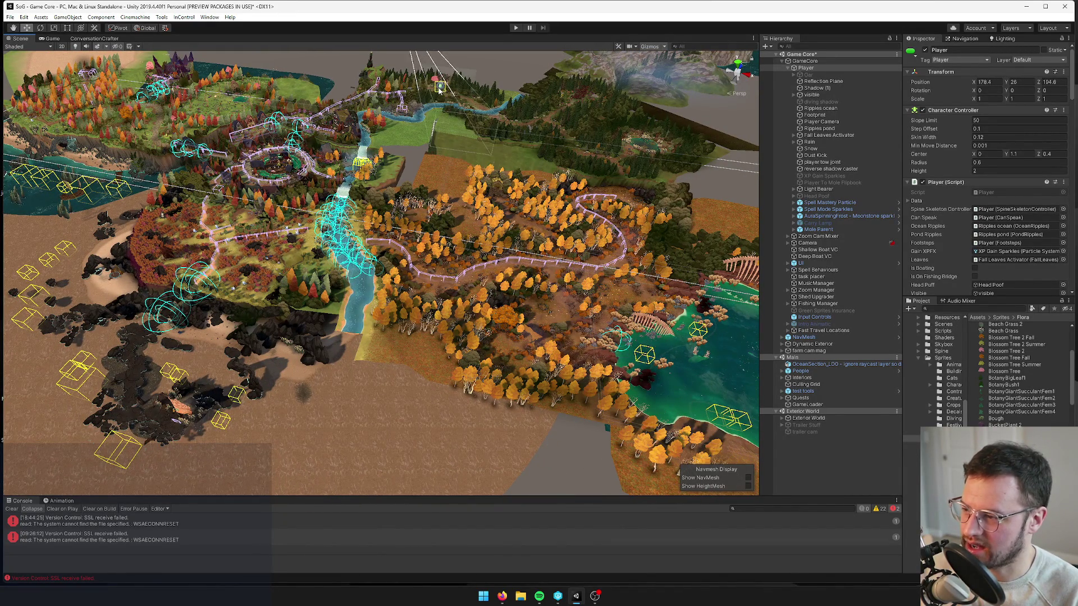
Step: Move the Player beside the house, to about X 173.52, Z 194.88
key("f")
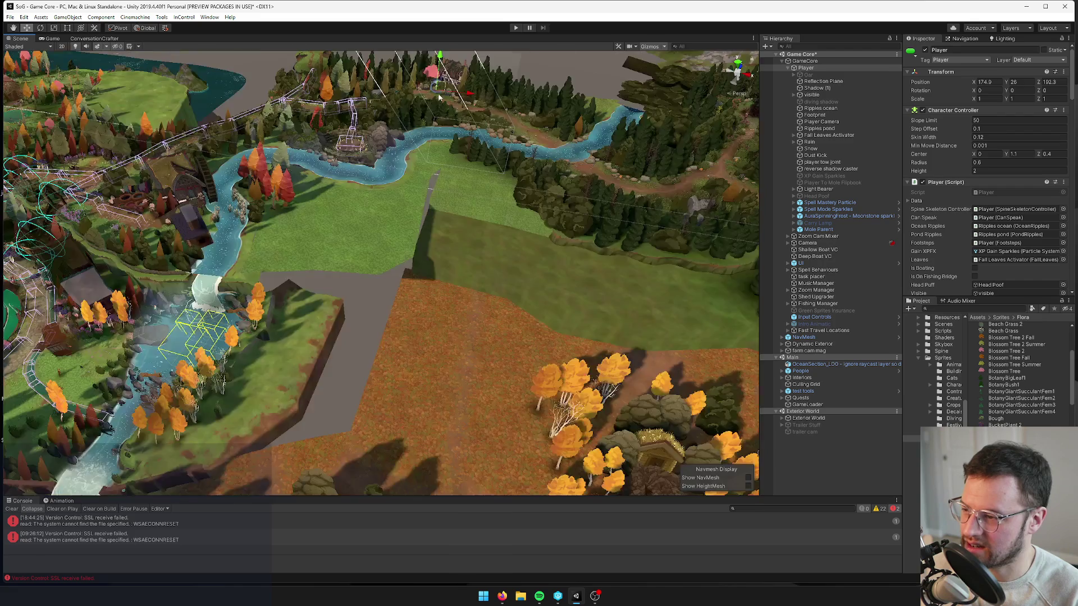
scroll(448, 112, "down", 10)
mouse_move(382, 269)
left_mouse_down()
mouse_move(372, 256)
mouse_move(429, 196)
mouse_move(432, 225)
left_mouse_up()
scroll(436, 301, "up", 5)
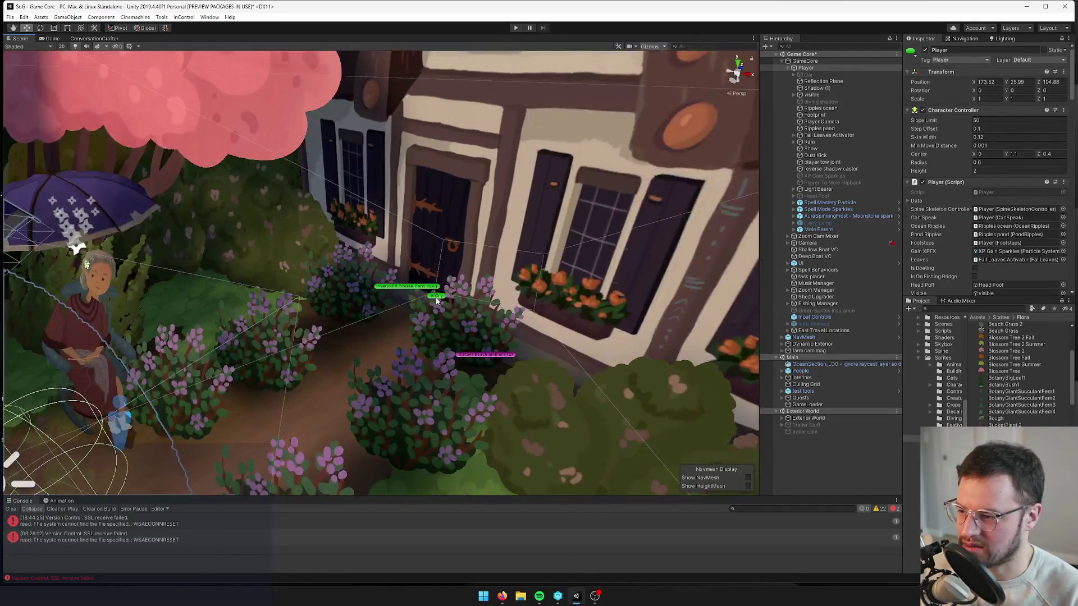
Step: Close in on the house door and select its entry portal, set to From Exterior World
left_click(437, 300)
left_click_drag(595, 304, 631, 322)
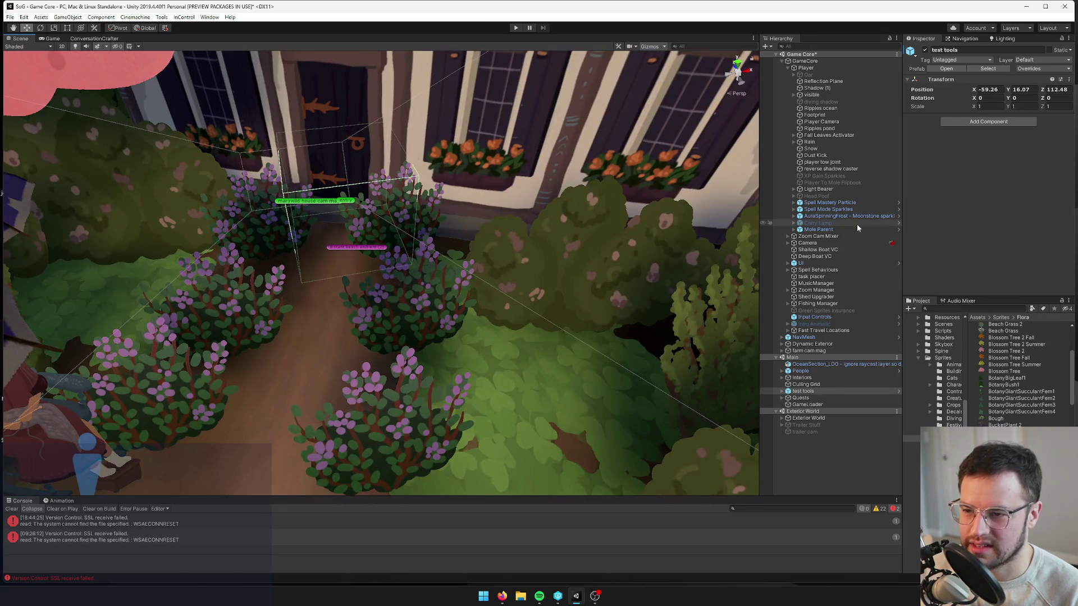
left_click_drag(495, 223, 426, 297)
left_click(426, 296)
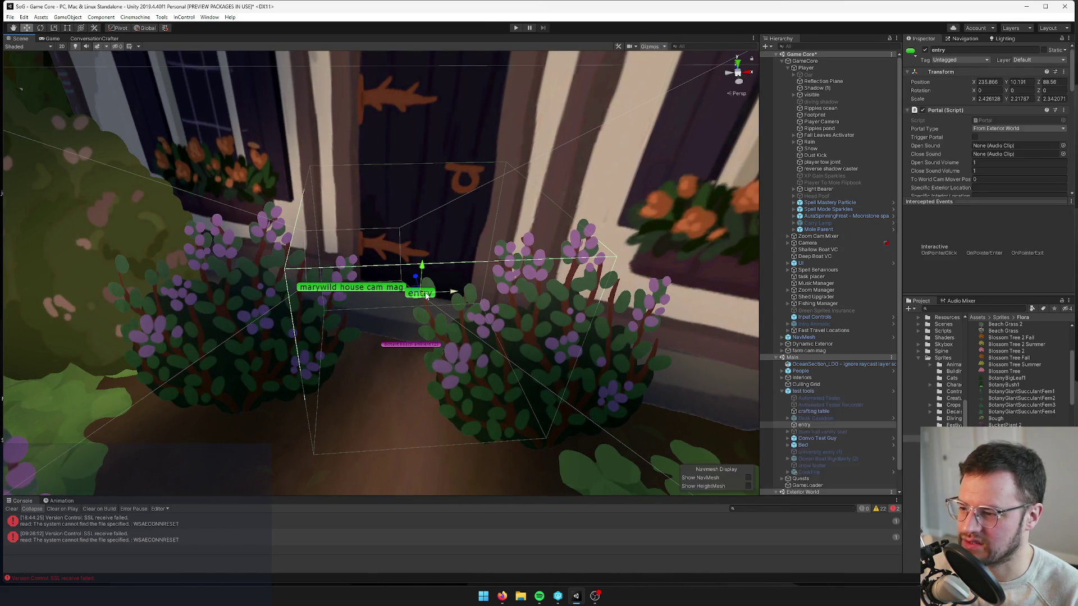
Step: Search 'dark forest cave' in the Project panel and open the Dark Forest Cave prefab for editing
scroll(988, 141, "down", 5)
scroll(988, 140, "down", 5)
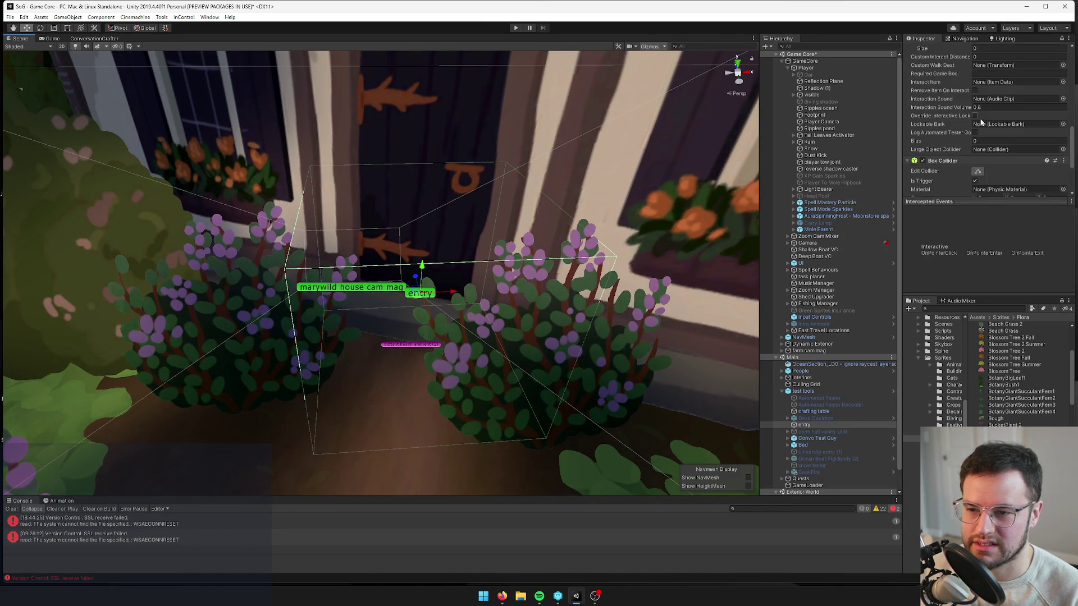
scroll(969, 135, "down", 1)
scroll(969, 134, "up", 1)
scroll(960, 140, "up", 5)
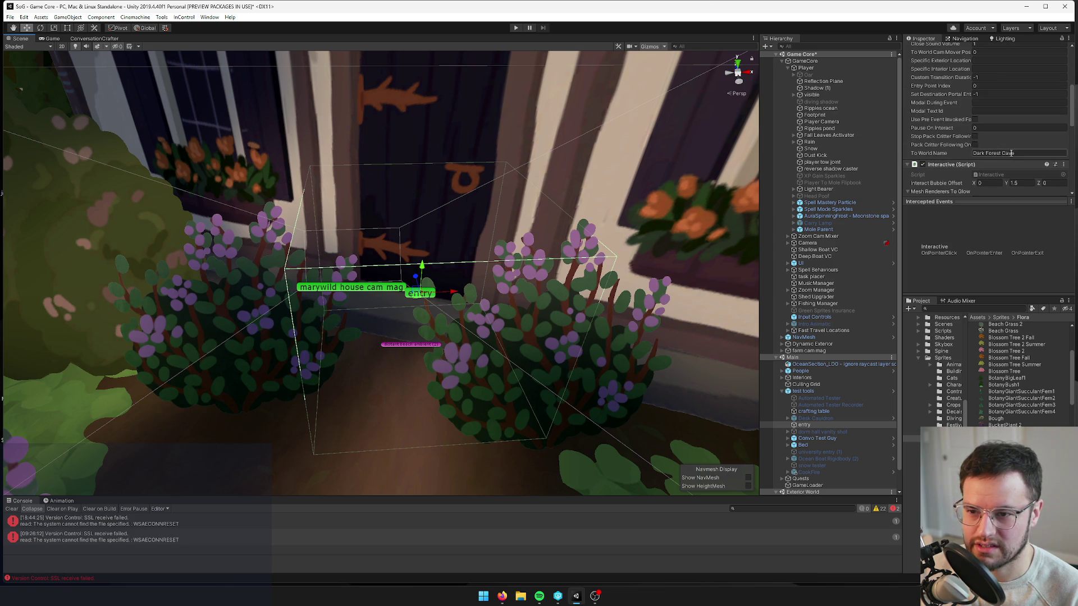
scroll(542, 219, "down", 8)
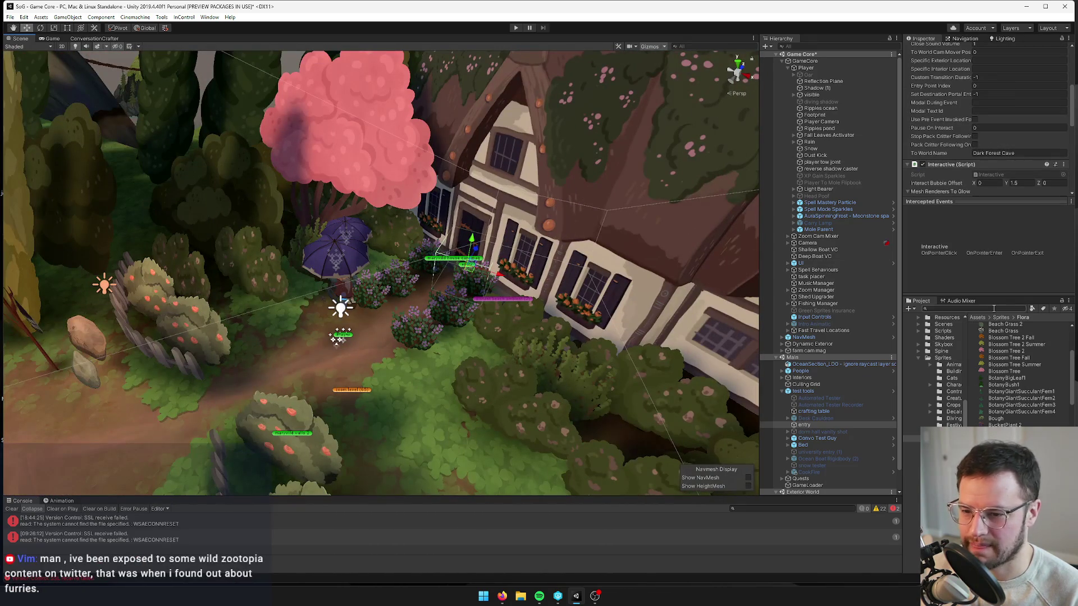
type("dark forest cave")
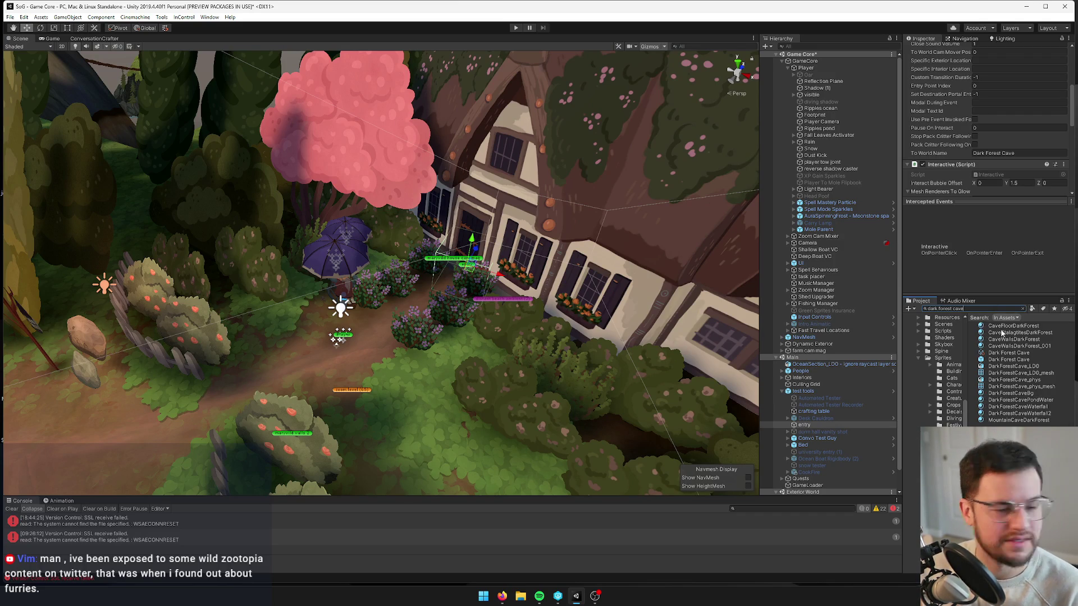
left_click(992, 361)
left_click(970, 83)
Step: Check out the cave prefab from version control and frame its Entry object
left_click(745, 57)
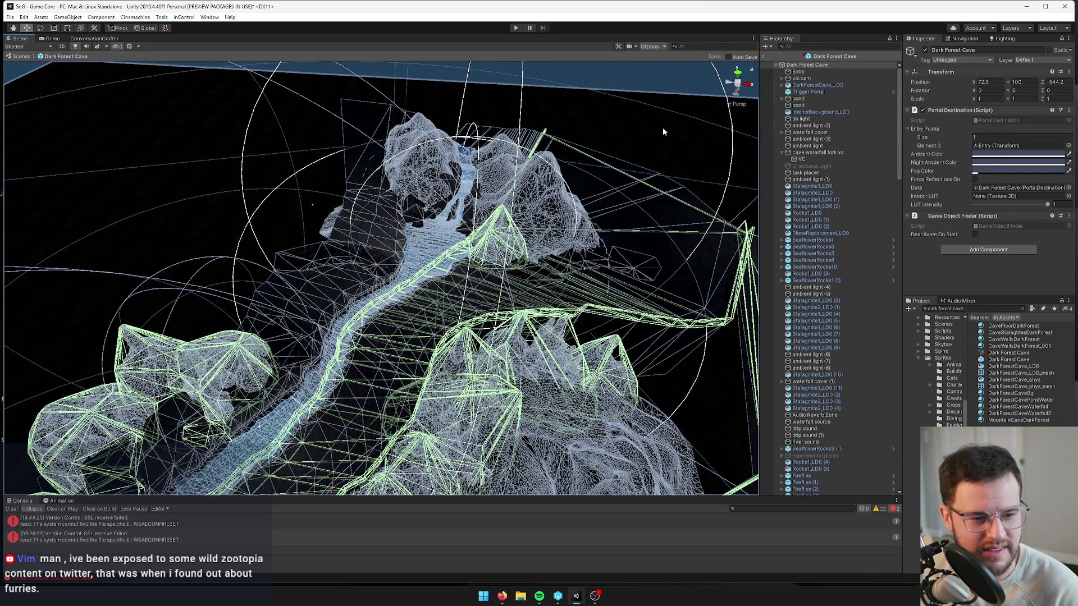
mouse_move(609, 173)
left_mouse_down()
mouse_move(460, 248)
mouse_move(416, 222)
left_mouse_up()
left_click(796, 72)
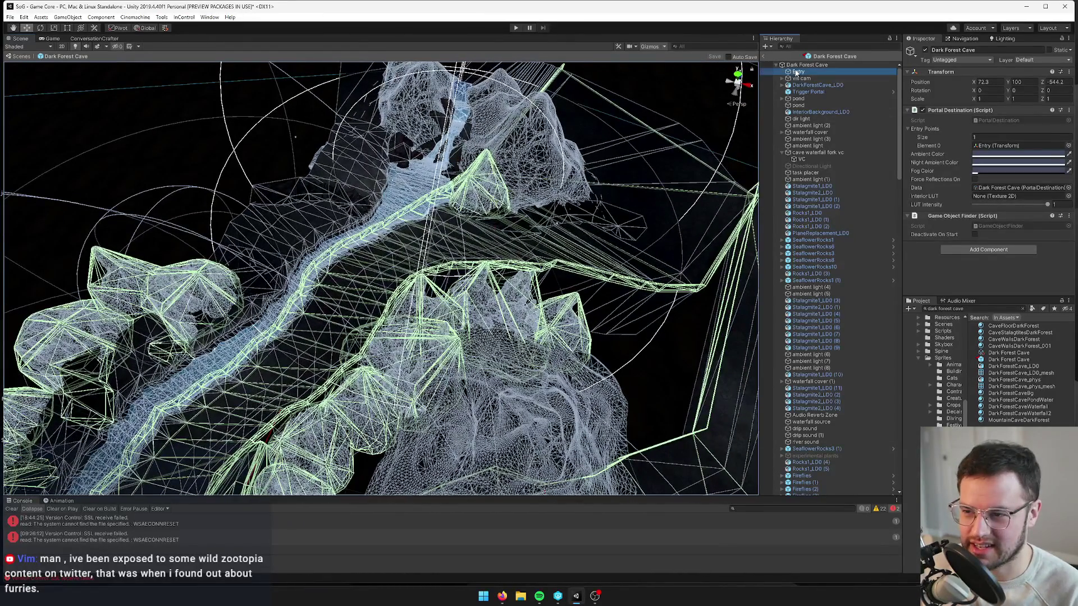
double_click(796, 72)
mouse_move(484, 194)
left_mouse_down()
mouse_move(505, 157)
mouse_move(490, 182)
left_mouse_up()
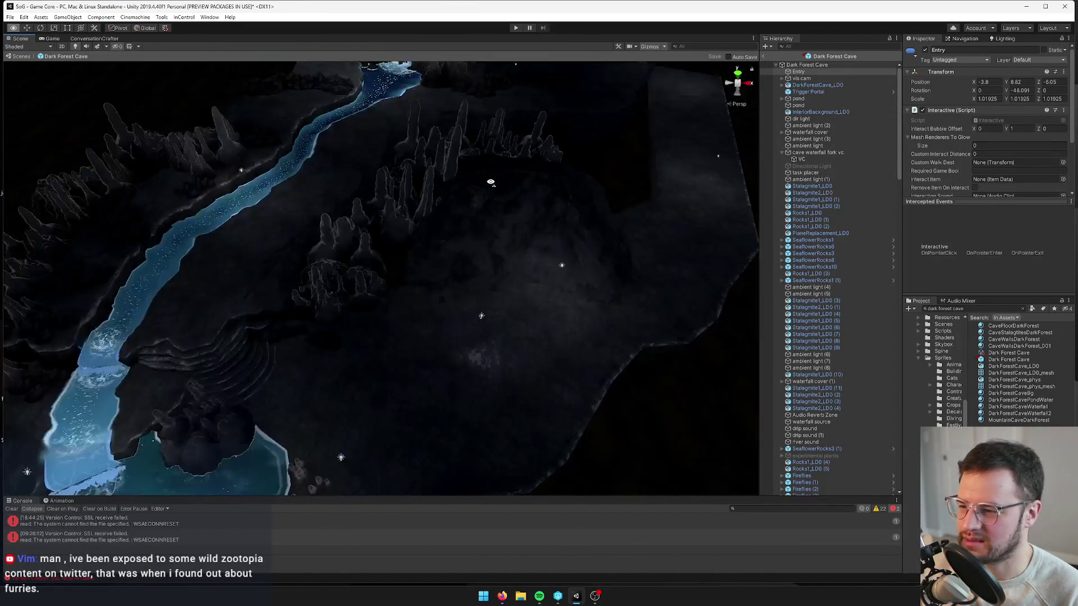
scroll(491, 182, "up", 10)
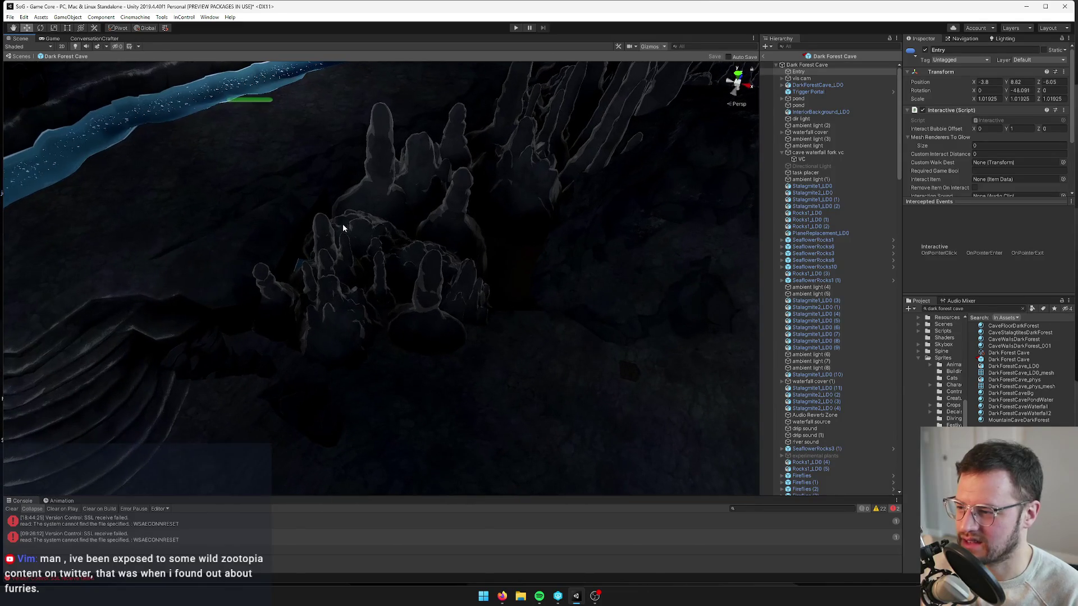
Step: Inspect two stalagmites and the pool from wider views of the cave
left_click(343, 227)
mouse_move(343, 227)
left_mouse_down()
mouse_move(306, 231)
mouse_move(292, 187)
mouse_move(436, 189)
mouse_move(365, 179)
mouse_move(388, 211)
left_mouse_up()
scroll(293, 187, "up", 10)
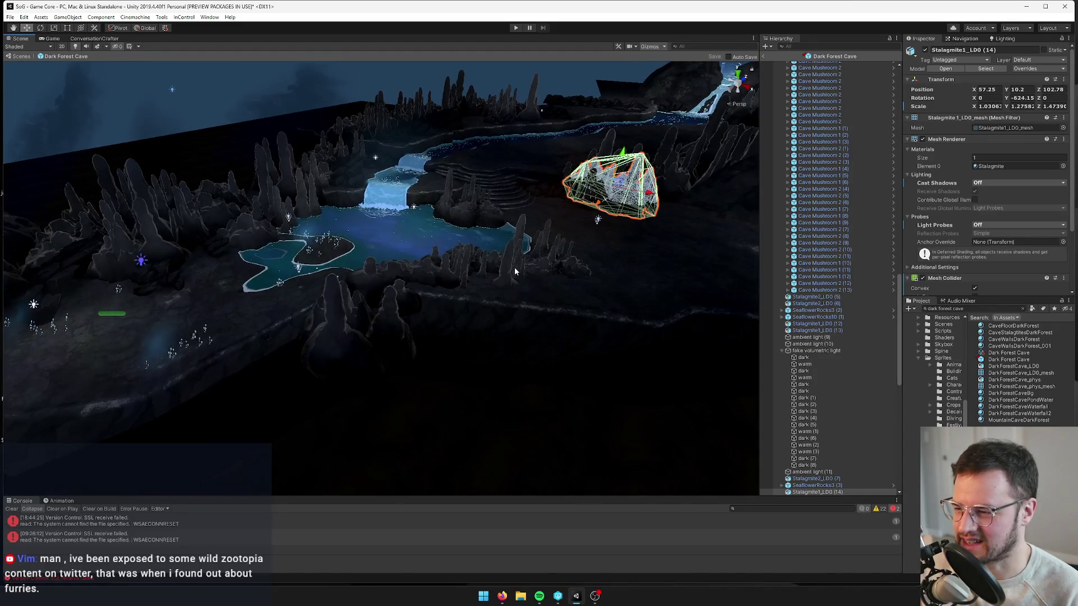
left_click(483, 275)
mouse_move(483, 275)
left_mouse_down()
mouse_move(310, 212)
mouse_move(468, 358)
mouse_move(357, 321)
left_mouse_up()
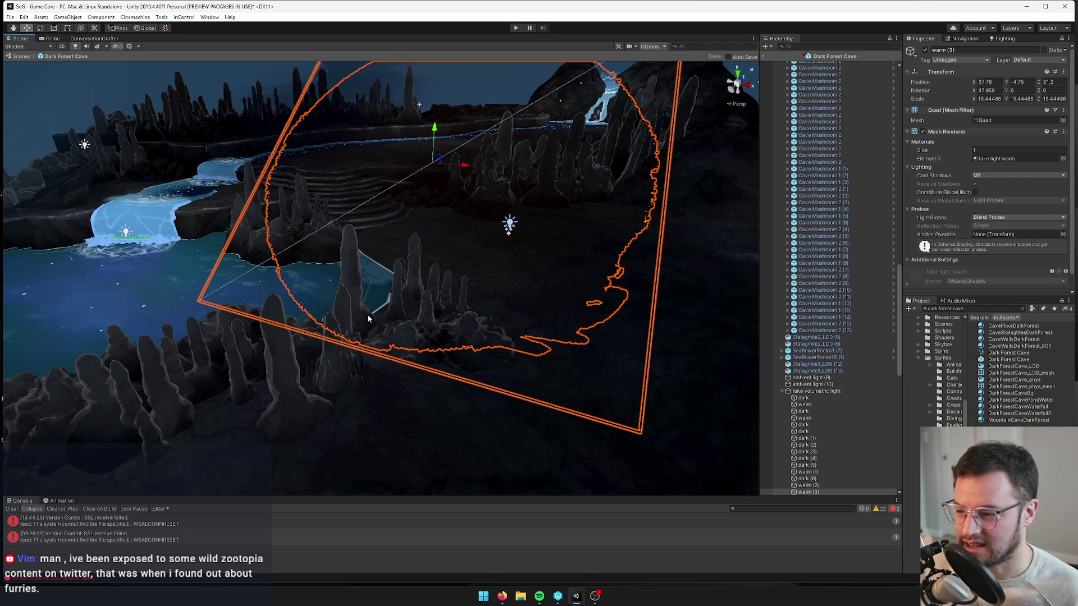
scroll(368, 318, "down", 10)
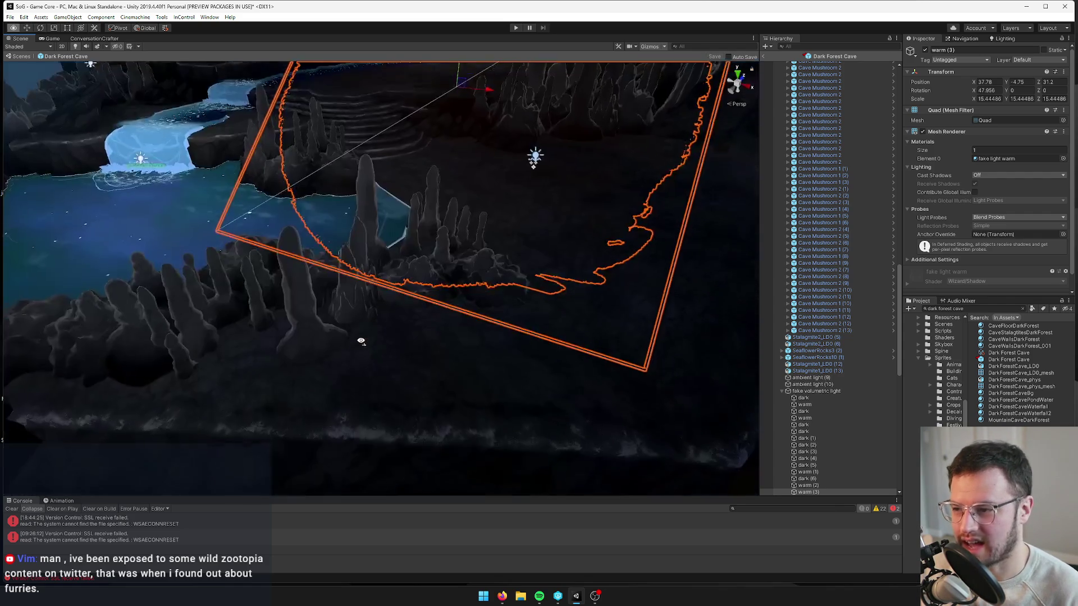
mouse_move(365, 334)
left_mouse_down()
mouse_move(302, 352)
mouse_move(349, 331)
mouse_move(379, 207)
left_mouse_up()
Step: Check the dark light quad, a stalagmite and SeaflowerRocks1, then return to Game Core's Game view
left_click(356, 244)
scroll(356, 244, "up", 8)
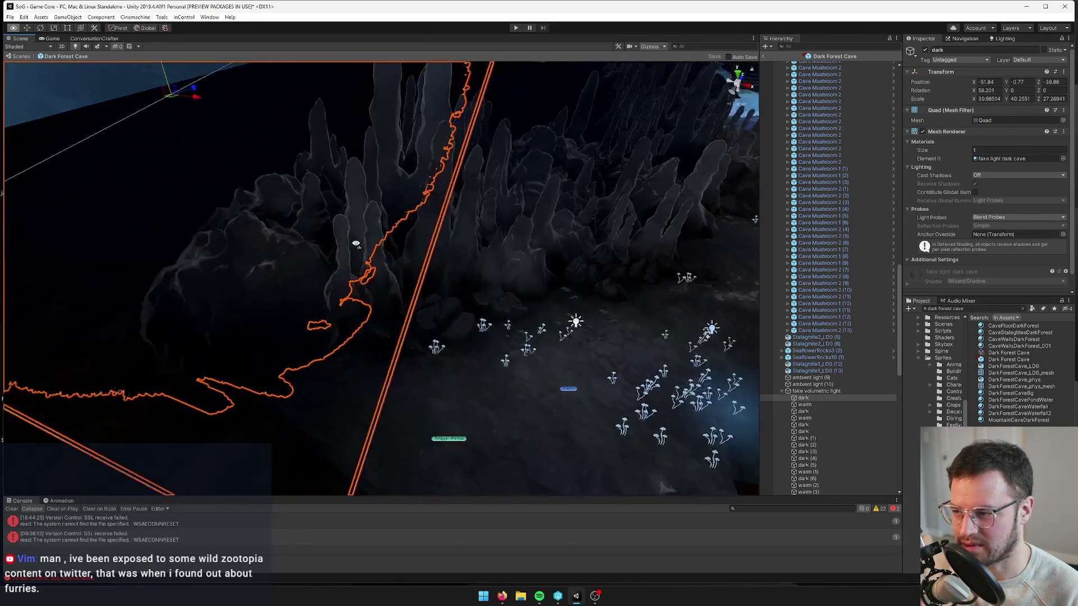
left_click(356, 267)
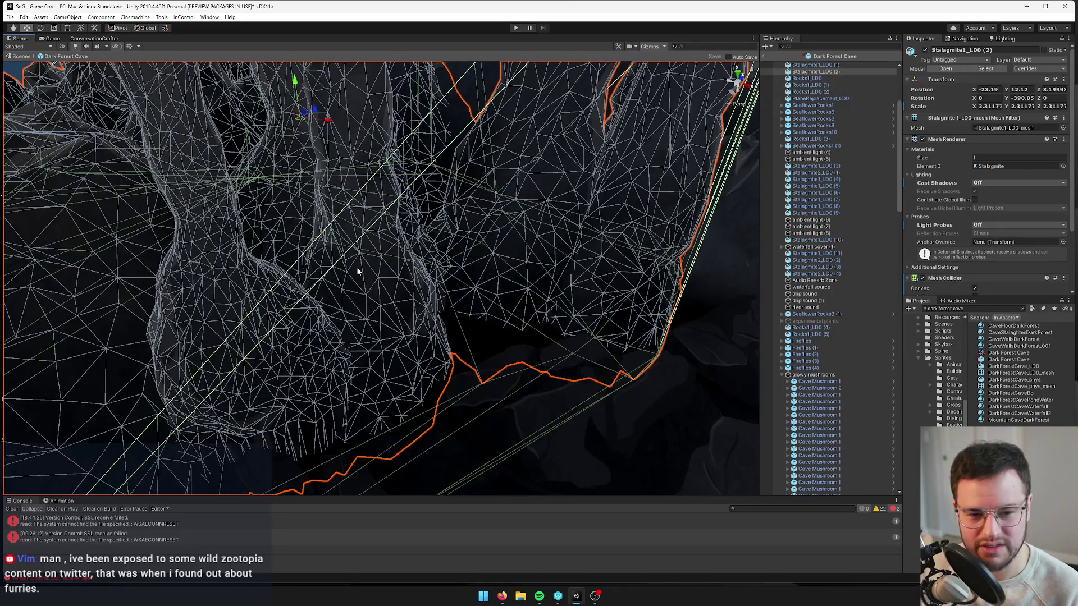
scroll(356, 268, "down", 10)
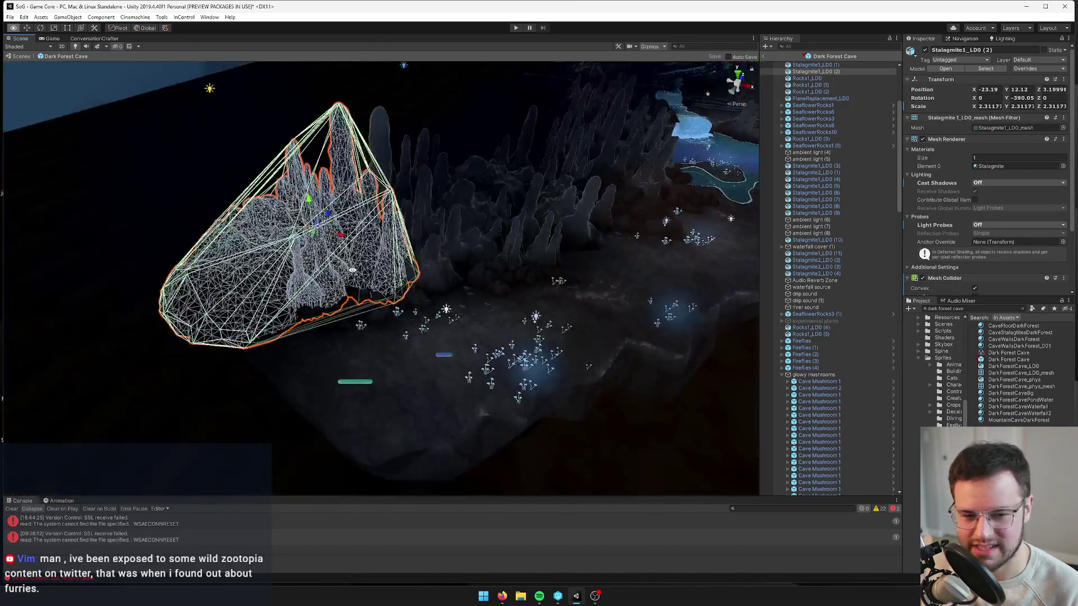
left_click_drag(352, 270, 349, 268)
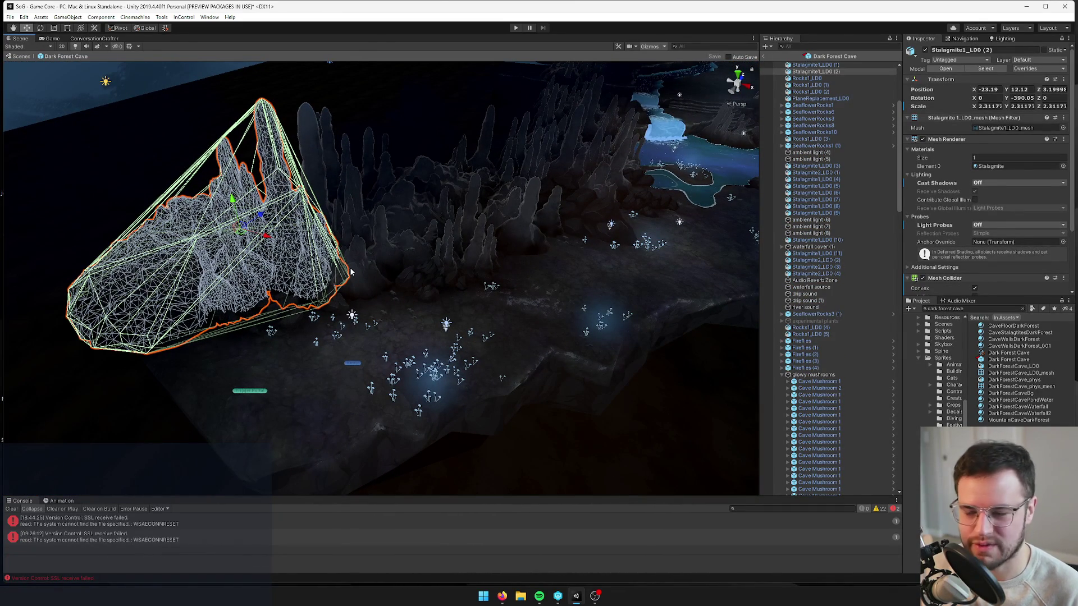
mouse_move(351, 272)
left_mouse_down()
mouse_move(336, 267)
mouse_move(496, 165)
mouse_move(561, 168)
left_mouse_up()
scroll(336, 267, "down", 5)
left_click(837, 106)
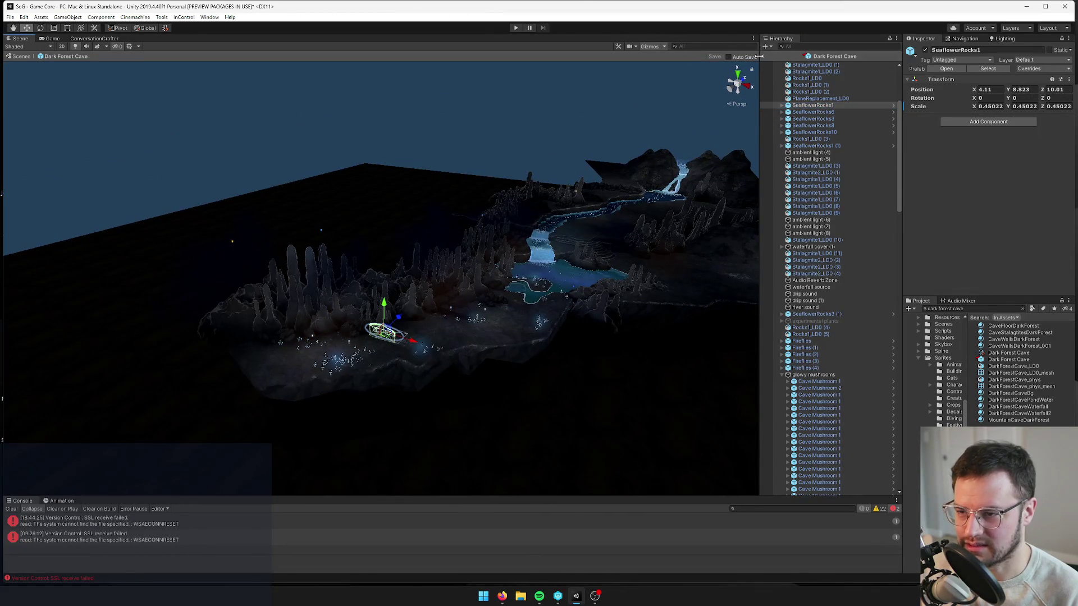
left_click(765, 56)
left_click(55, 40)
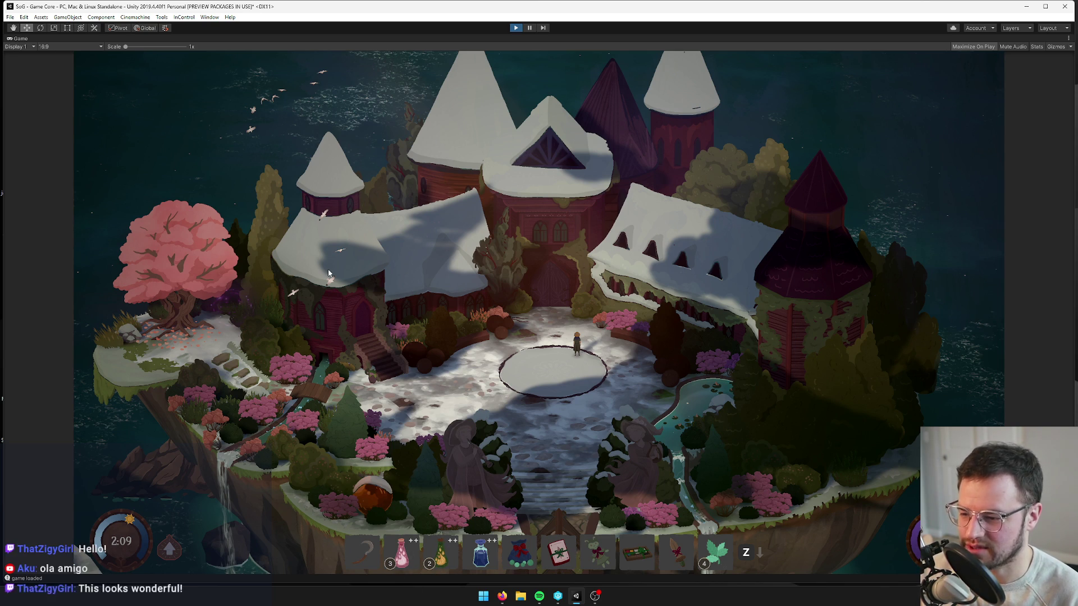
Step: Stop the play session and select the Player object
key("ctrl+p")
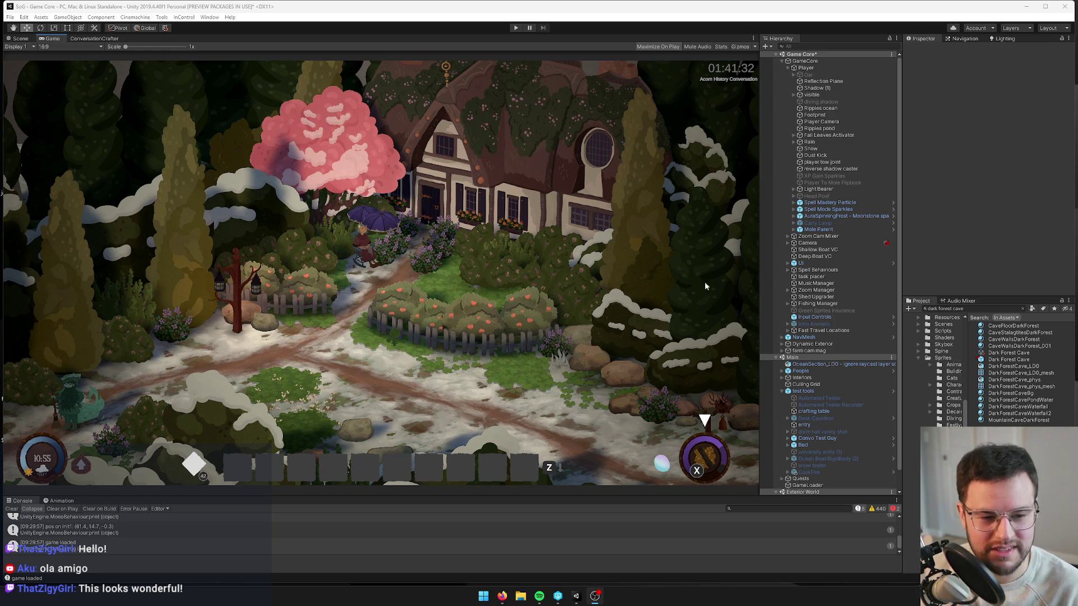
left_click(804, 67)
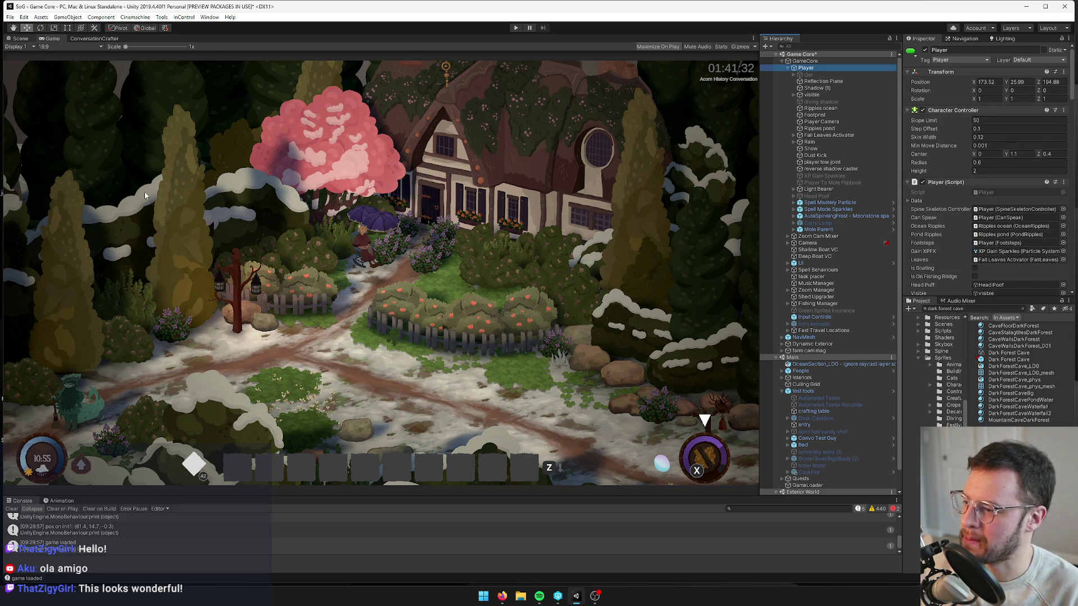
Step: Select GameCore from the Scene view to show its Game Manager settings
left_click(22, 38)
mouse_move(292, 225)
left_mouse_down()
mouse_move(313, 219)
mouse_move(339, 266)
mouse_move(416, 319)
left_mouse_up()
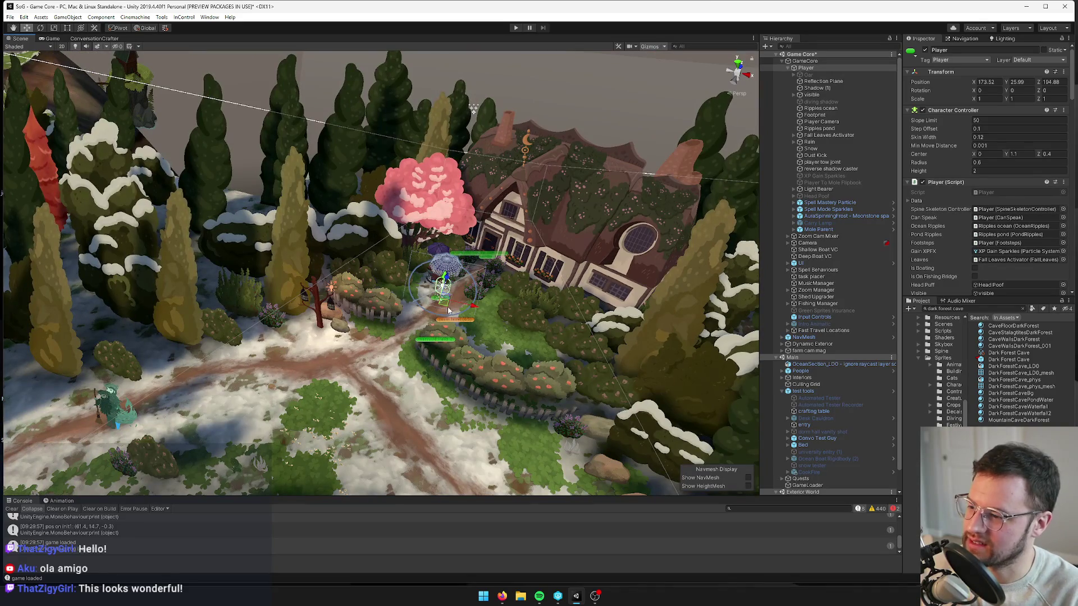
left_click(814, 61)
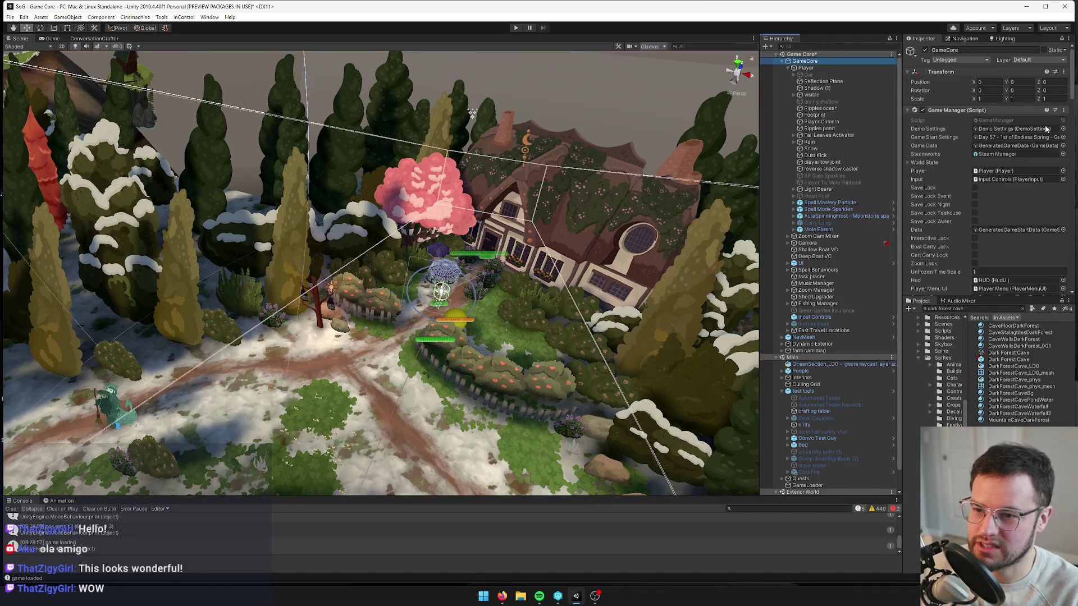
left_click(1063, 129)
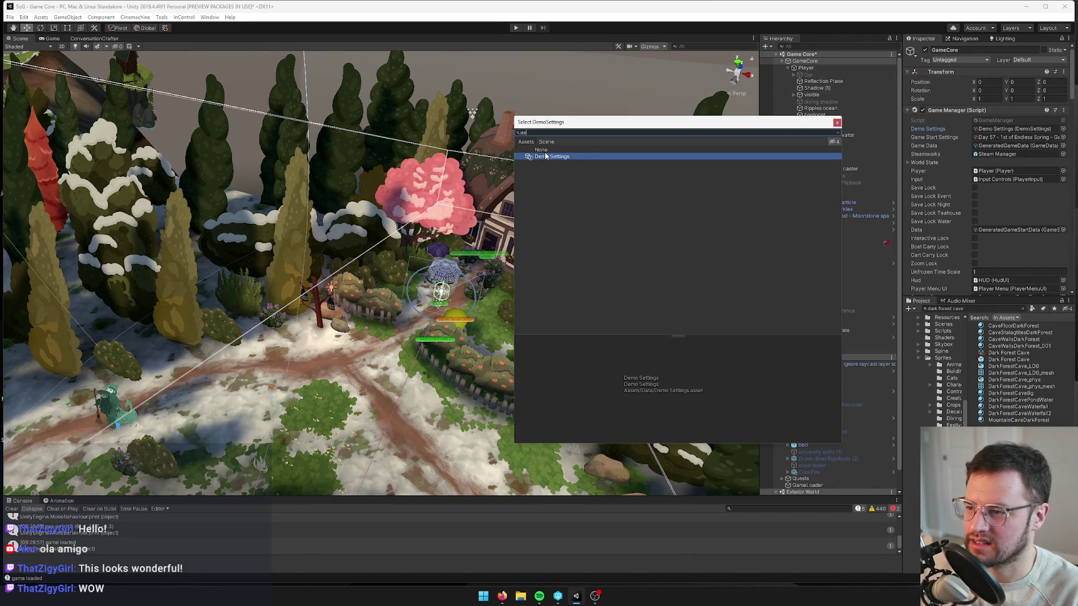
left_click(1070, 137)
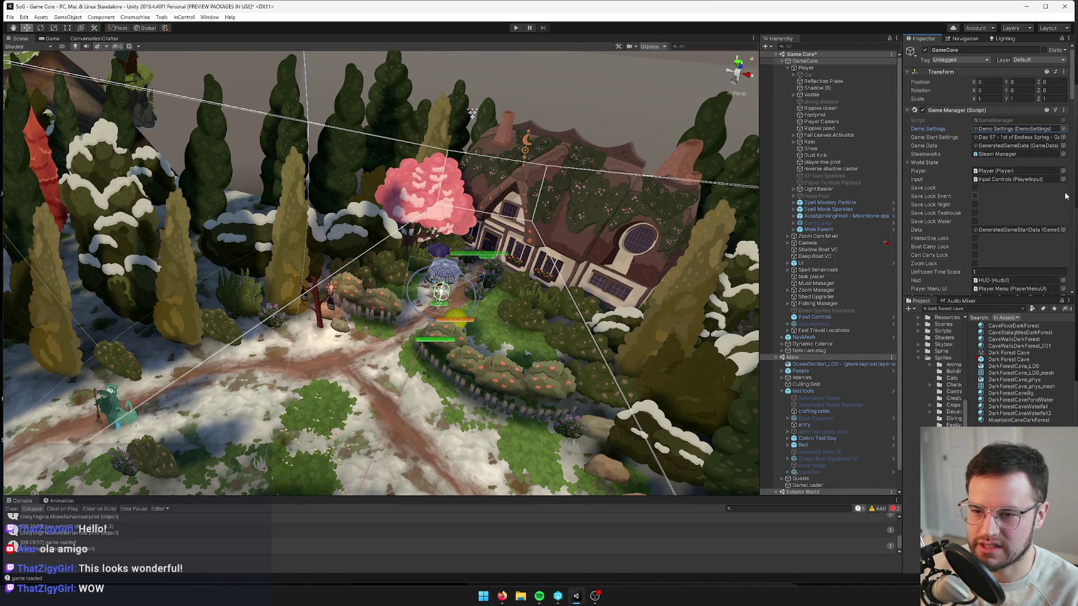
Step: Set Game Start Settings to Developer Start Settings and start Play mode in the Game view
left_click(1063, 137)
type("deve")
left_click(554, 158)
left_click(837, 123)
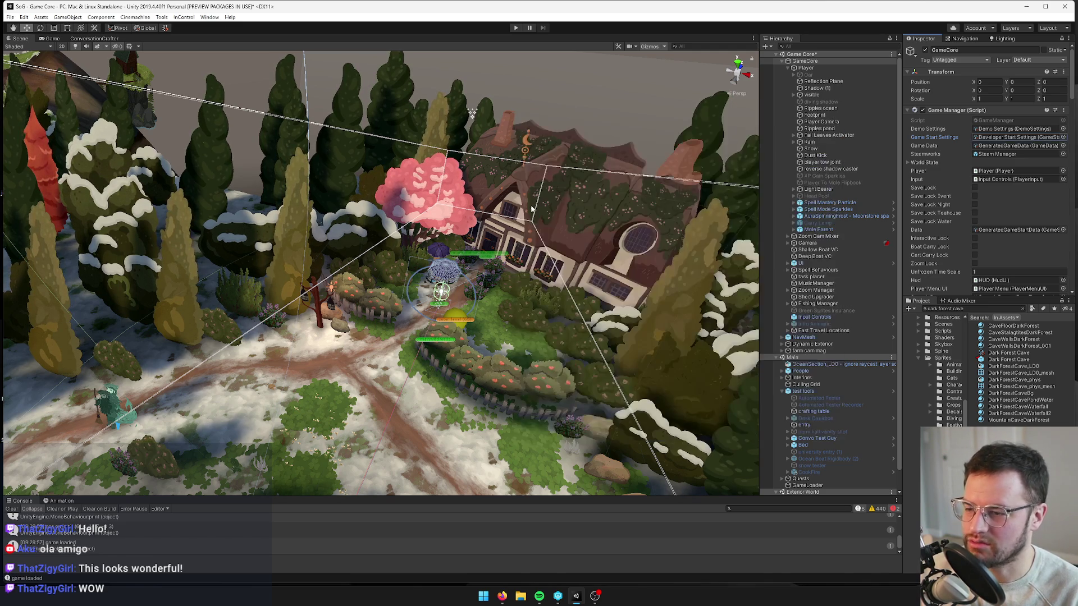
left_click(52, 39)
key("ctrl+p")
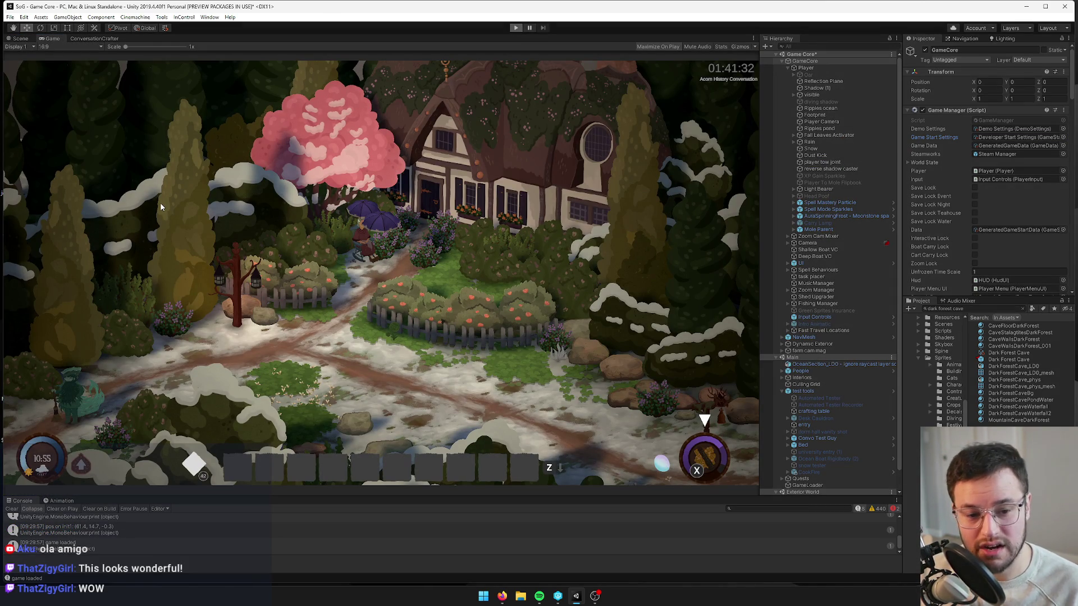
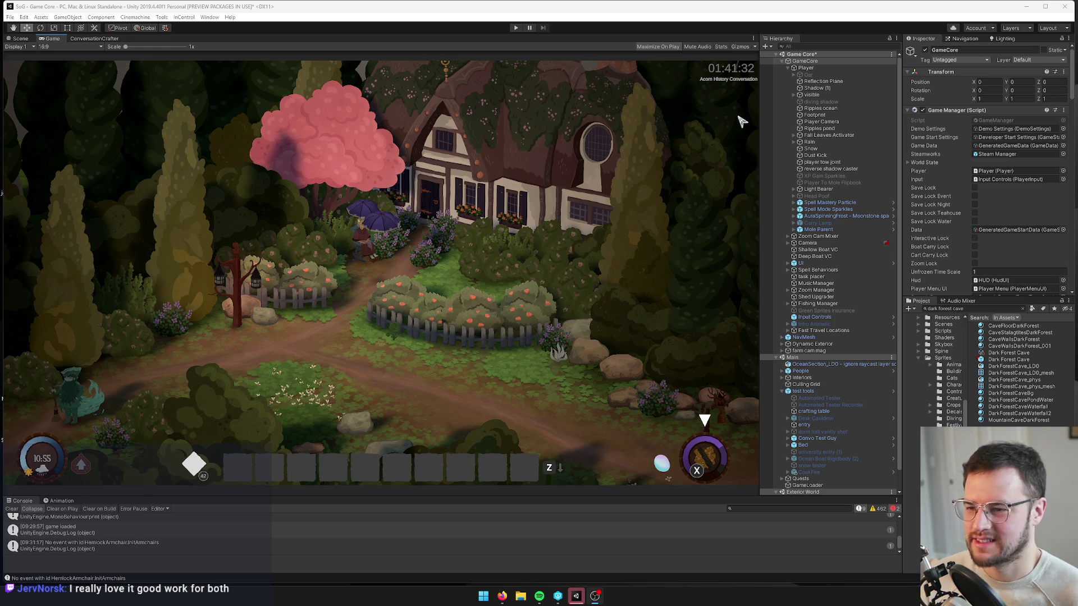
Step: Collapse the Player's children, briefly inspect Player, and reselect the GameCore object
left_click(800, 61)
left_click(794, 68)
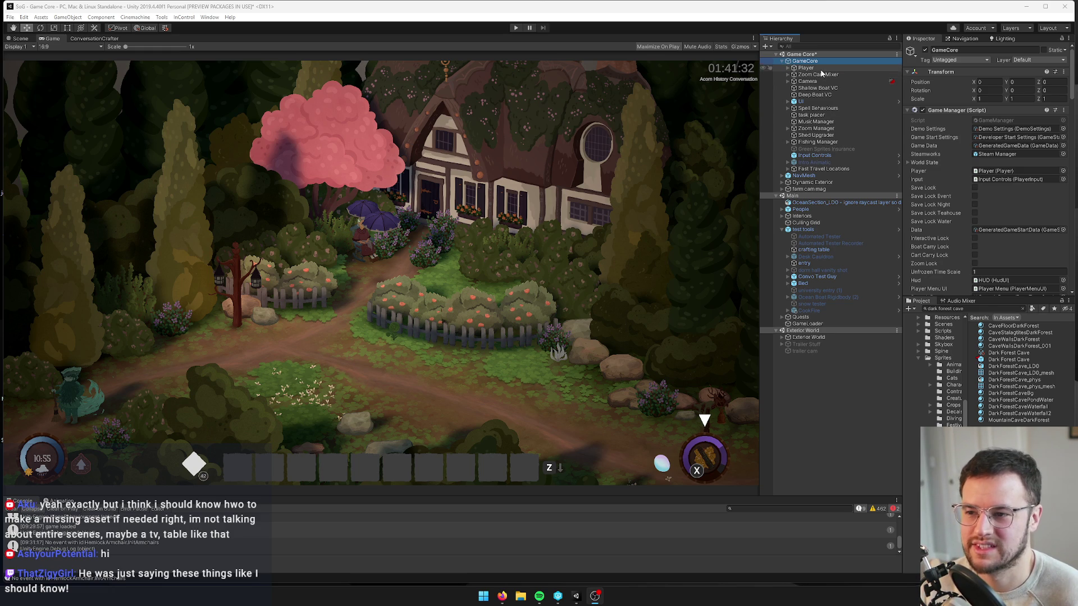
key("Down")
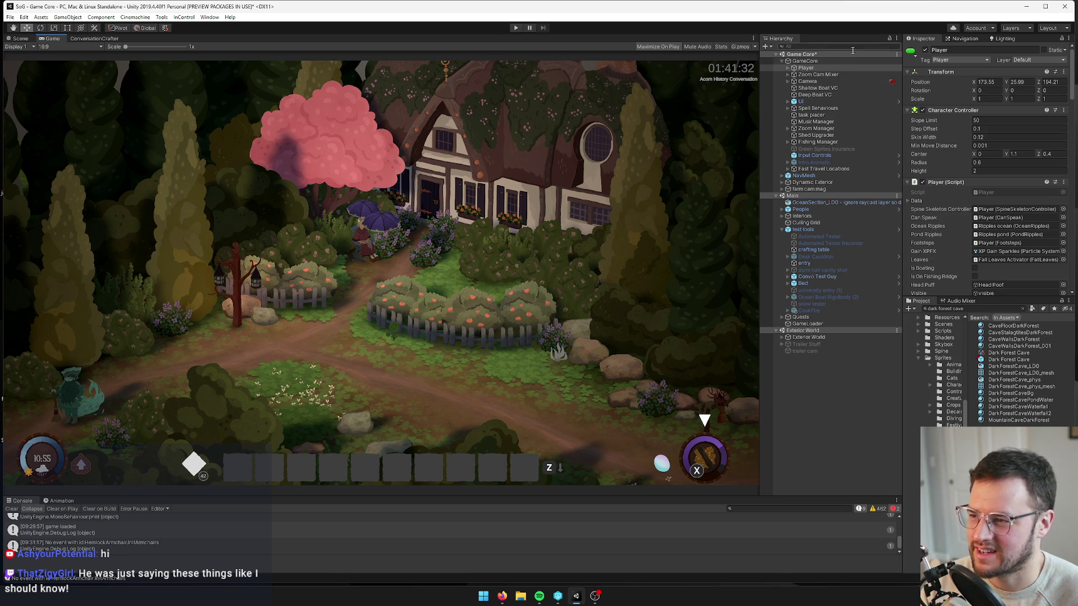
key("Up")
Step: Start Play mode, switch to Firefox, and return to the running game
left_click(514, 30)
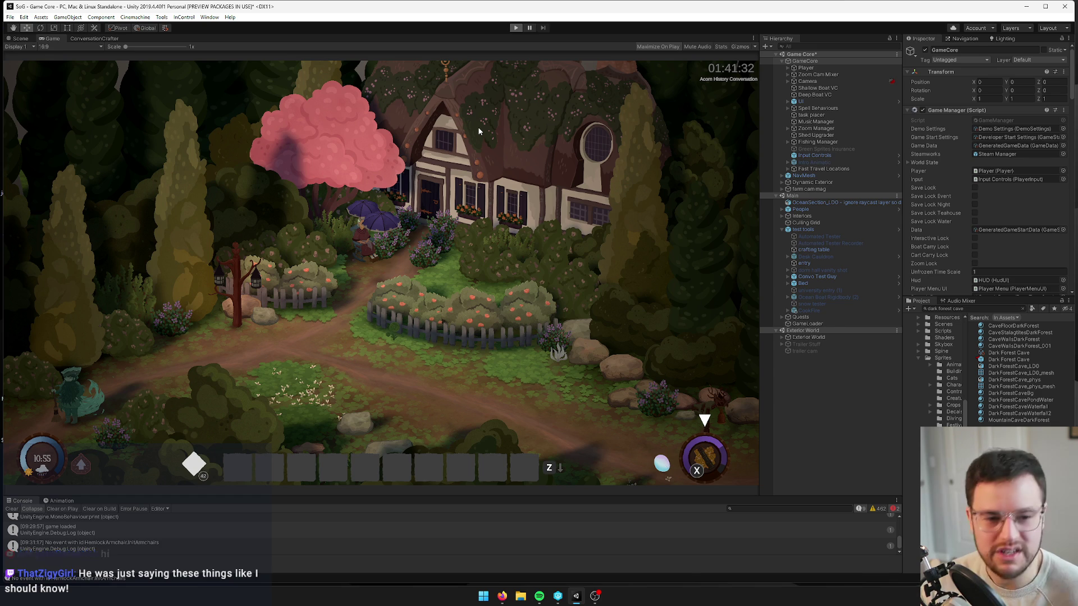
left_click(502, 596)
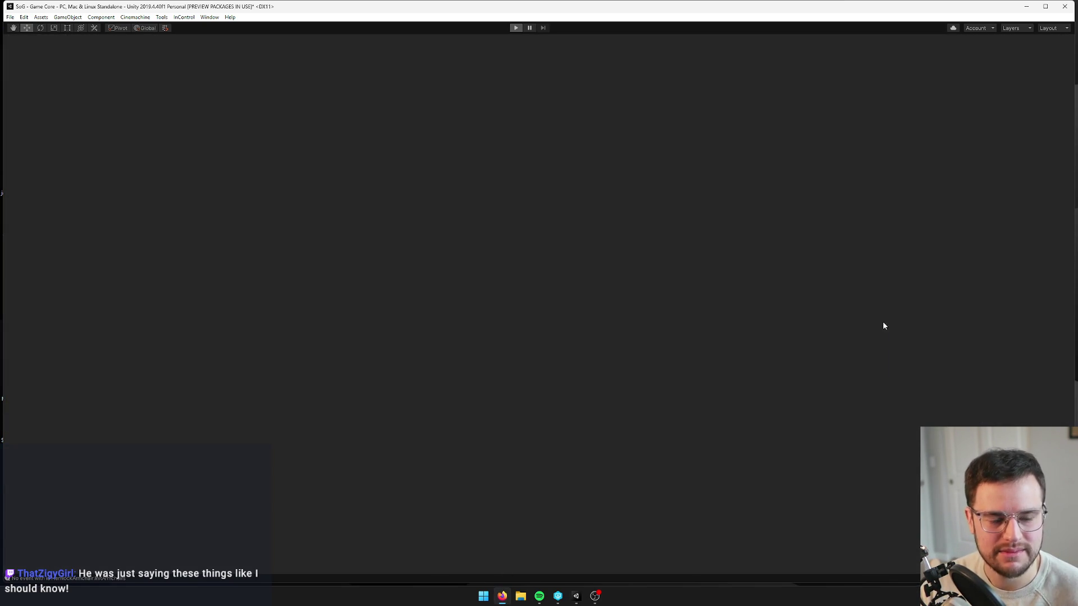
left_click(698, 321)
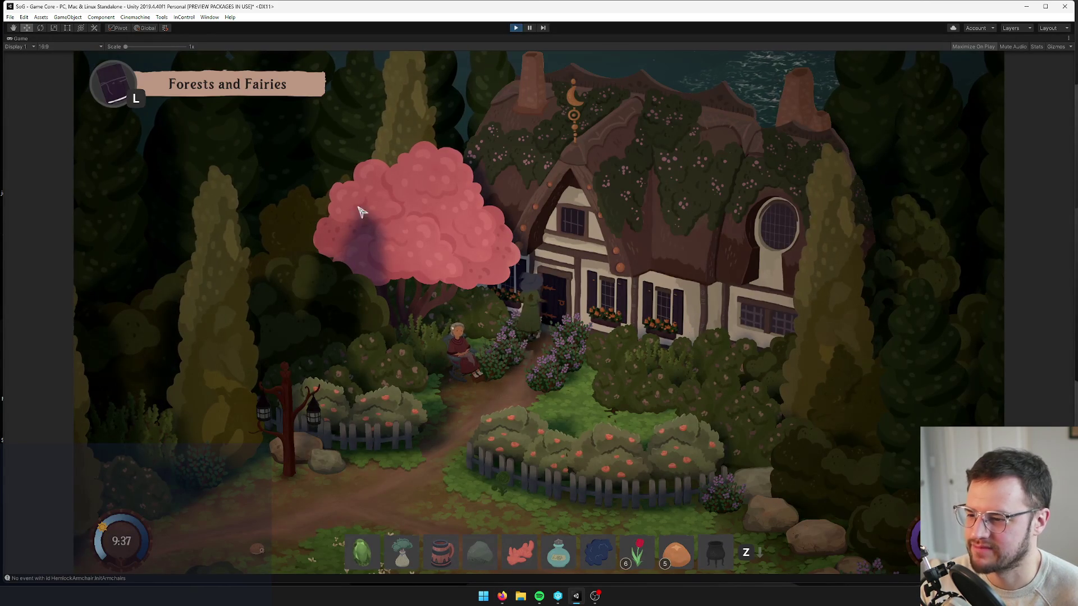
Step: Show the Game view Stats overlay and un-maximize the Game tab to restore the full layout
left_click(1030, 48)
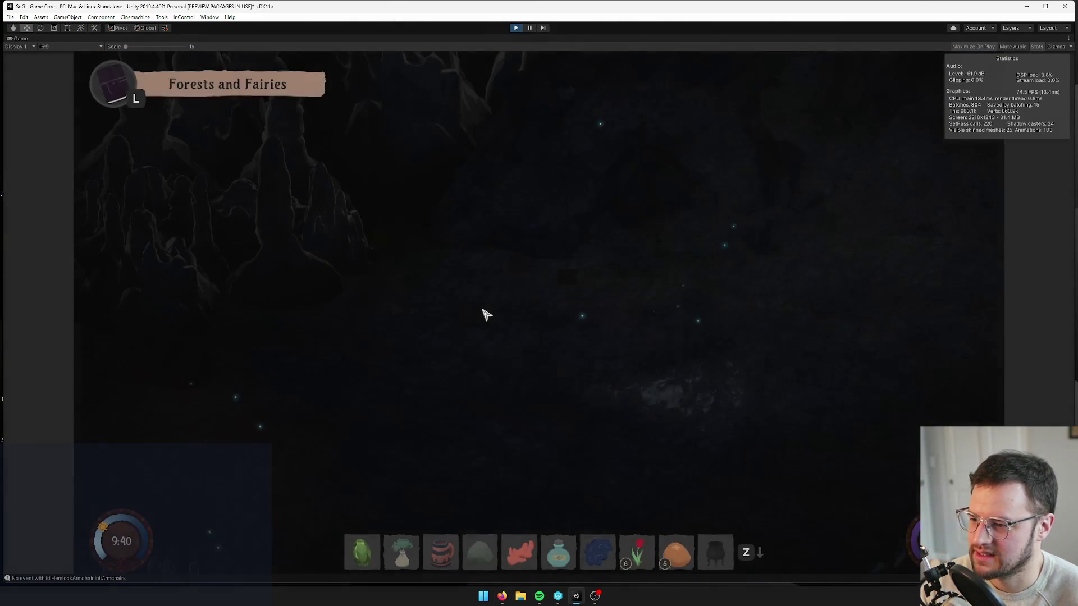
right_click(21, 38)
left_click(45, 67)
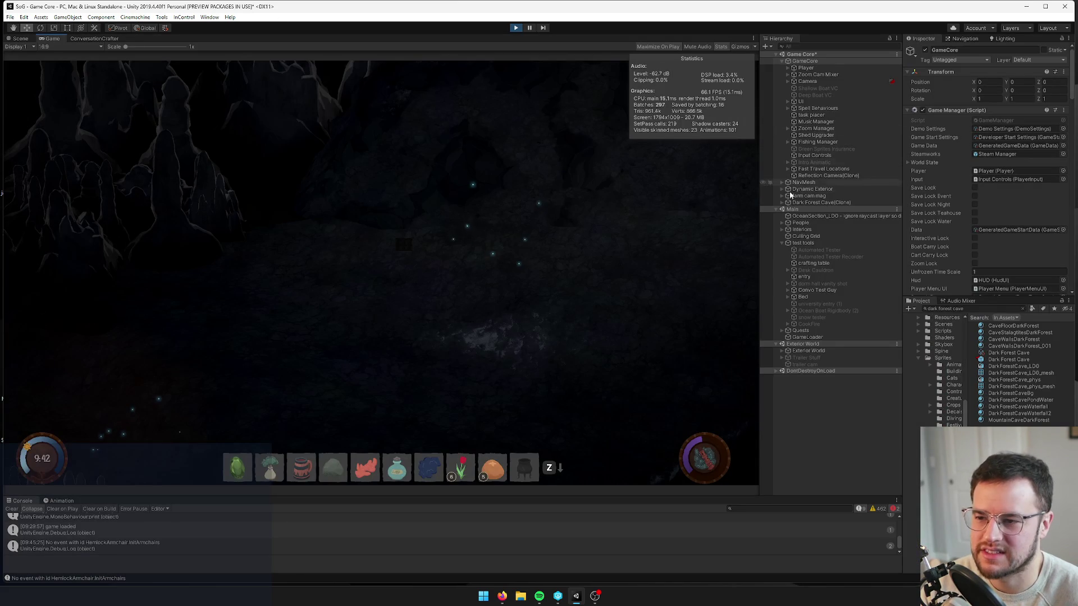
Step: Deactivate vis cam under Dark Forest Cave(Clone) to reveal the cave, then select GameCore
left_click(782, 202)
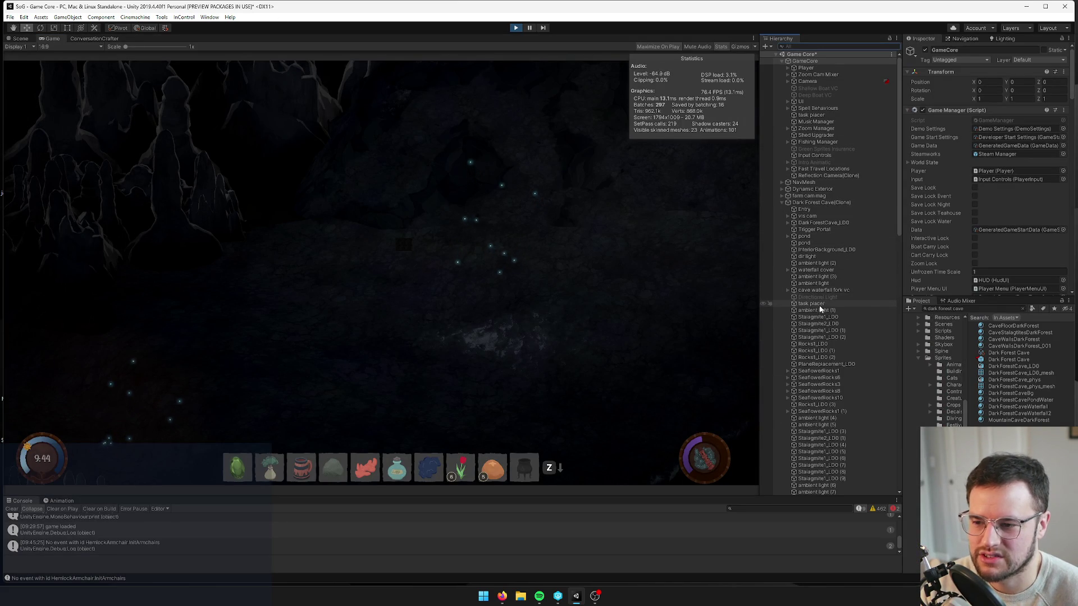
left_click(808, 216)
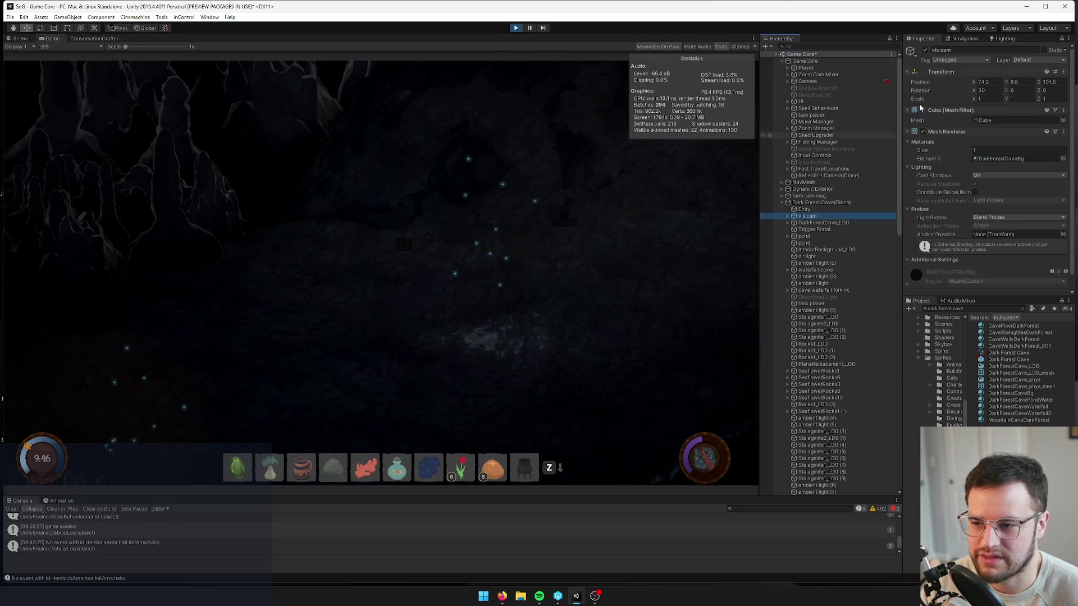
left_click(925, 50)
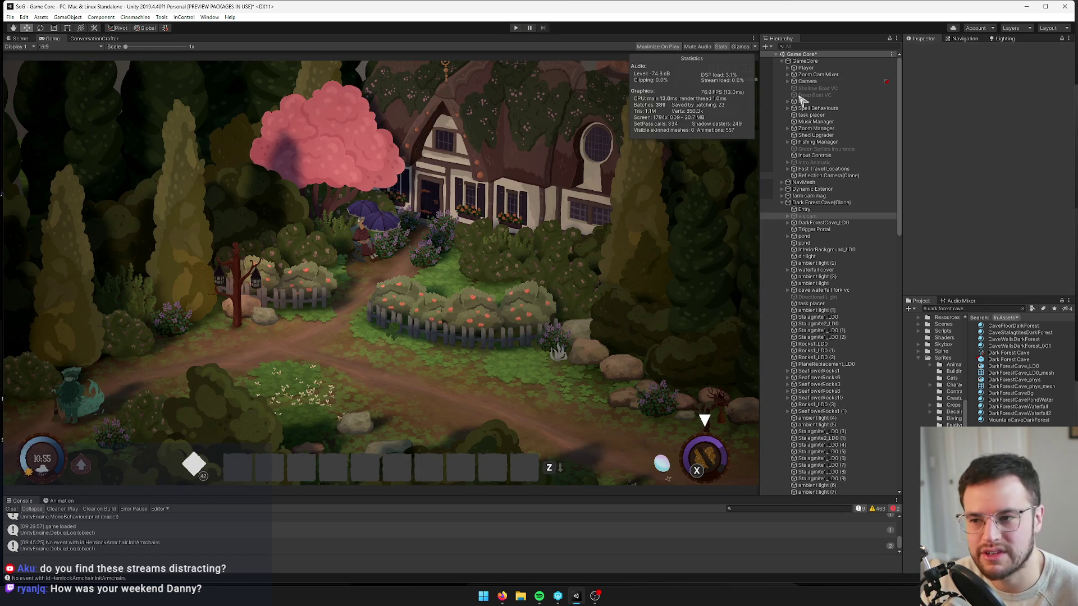
left_click(808, 62)
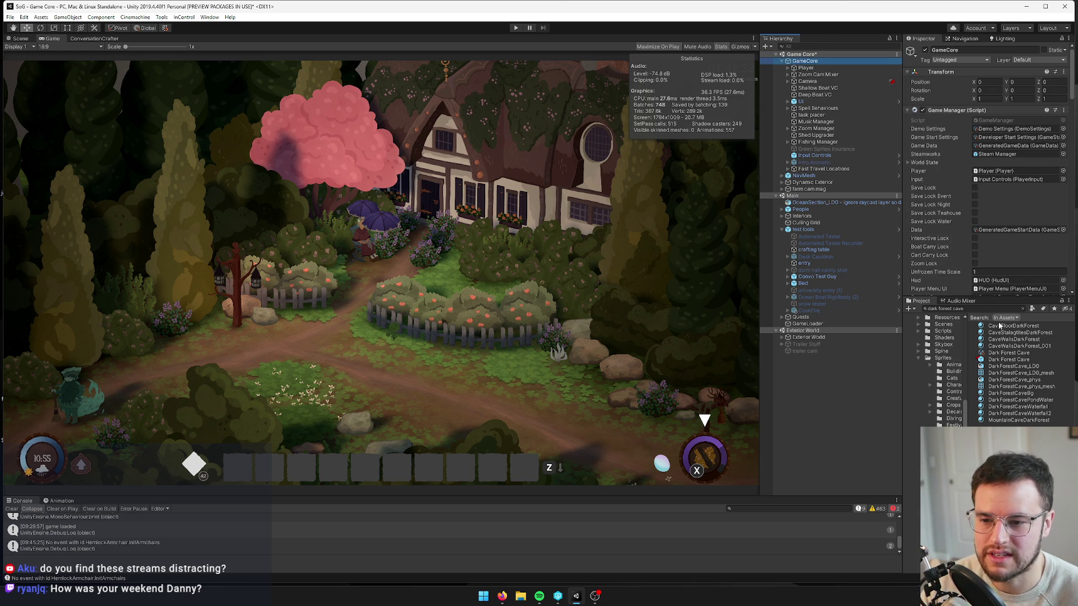
left_click(1021, 309)
left_click(1025, 309)
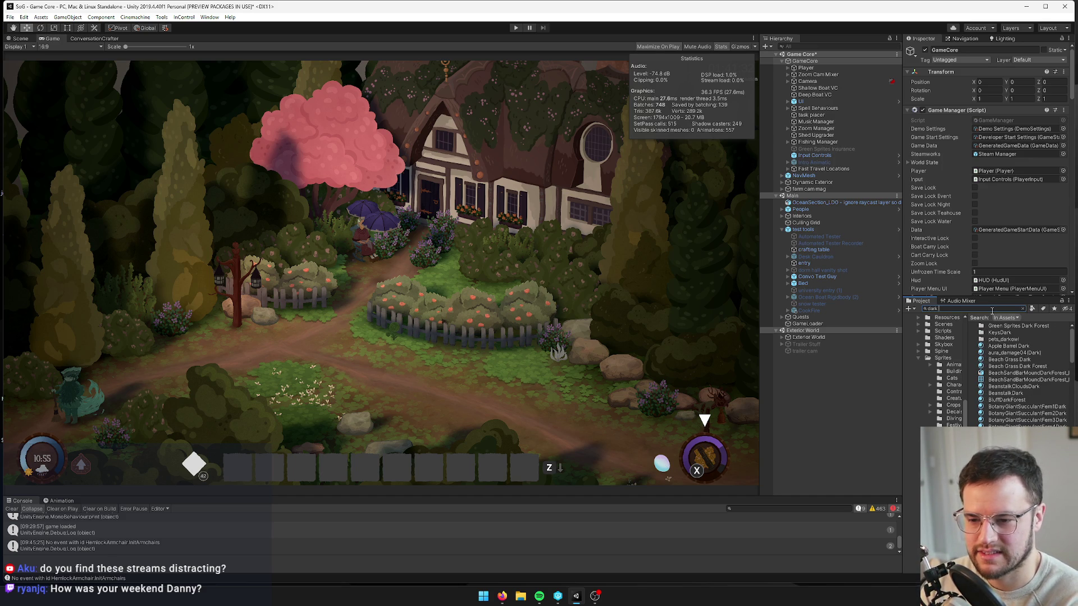
key("BackSpace")
key("BackSpace")
key("BackSpace")
type("d")
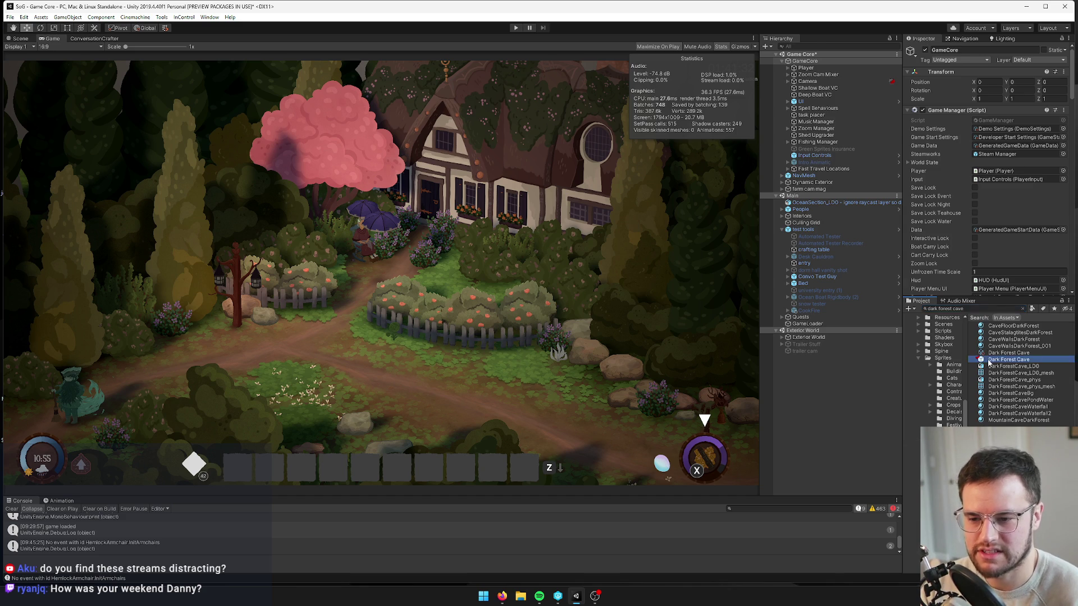
double_click(990, 360)
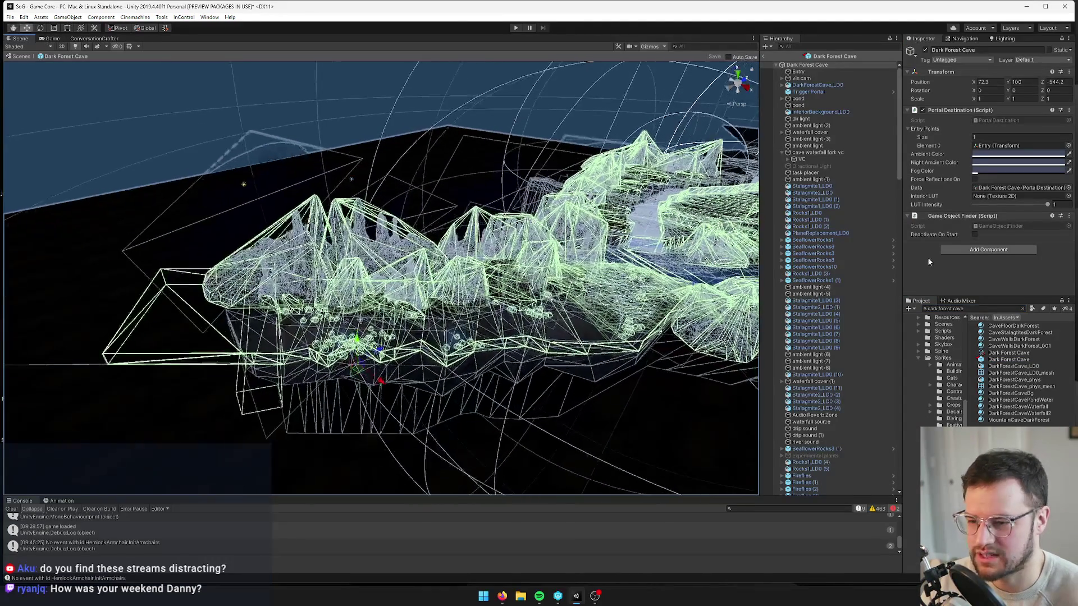
left_click(871, 254)
left_click_drag(585, 178, 555, 191)
scroll(555, 192, "up", 10)
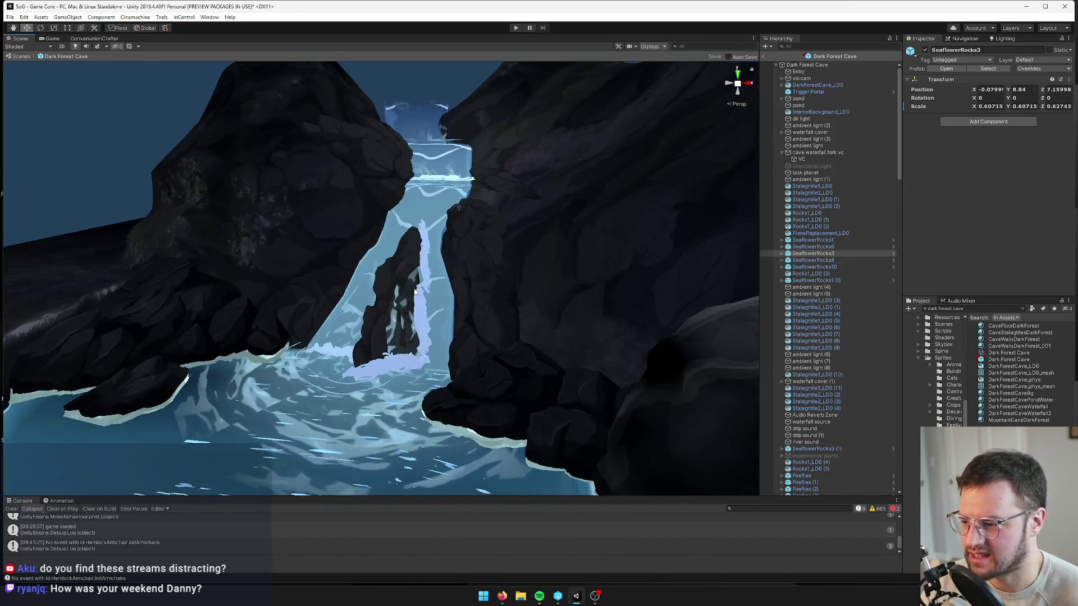
left_click(415, 292)
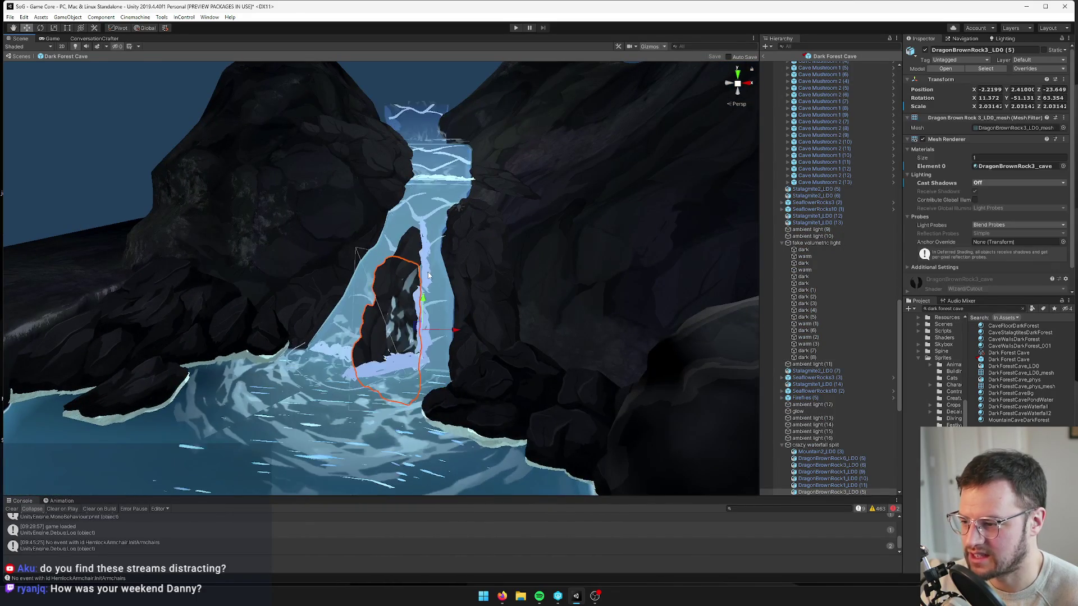
key("f")
left_click(447, 238)
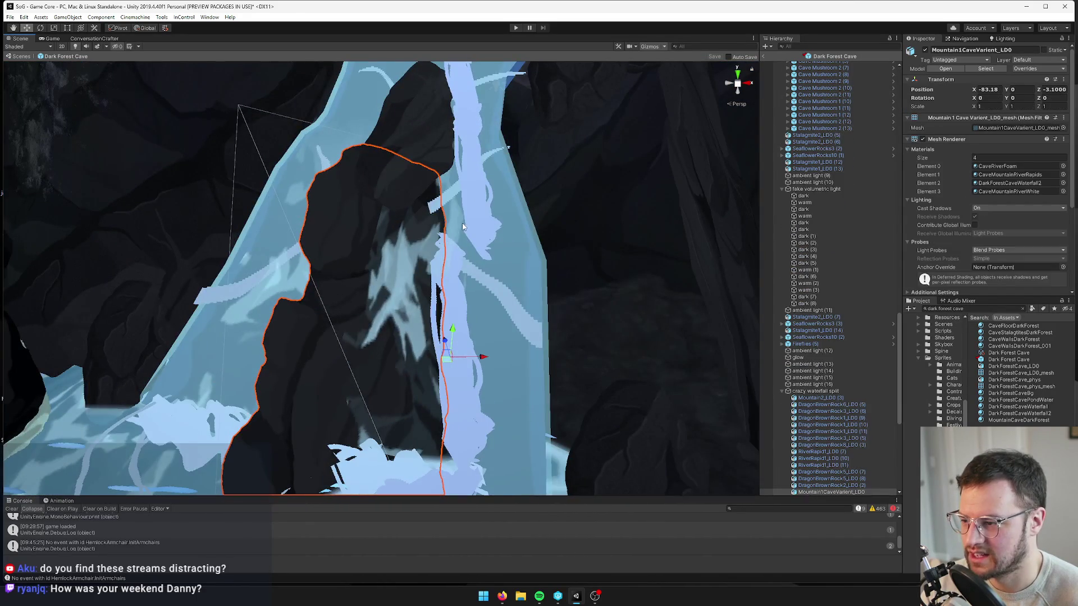
key("f")
left_click(808, 203)
key("f")
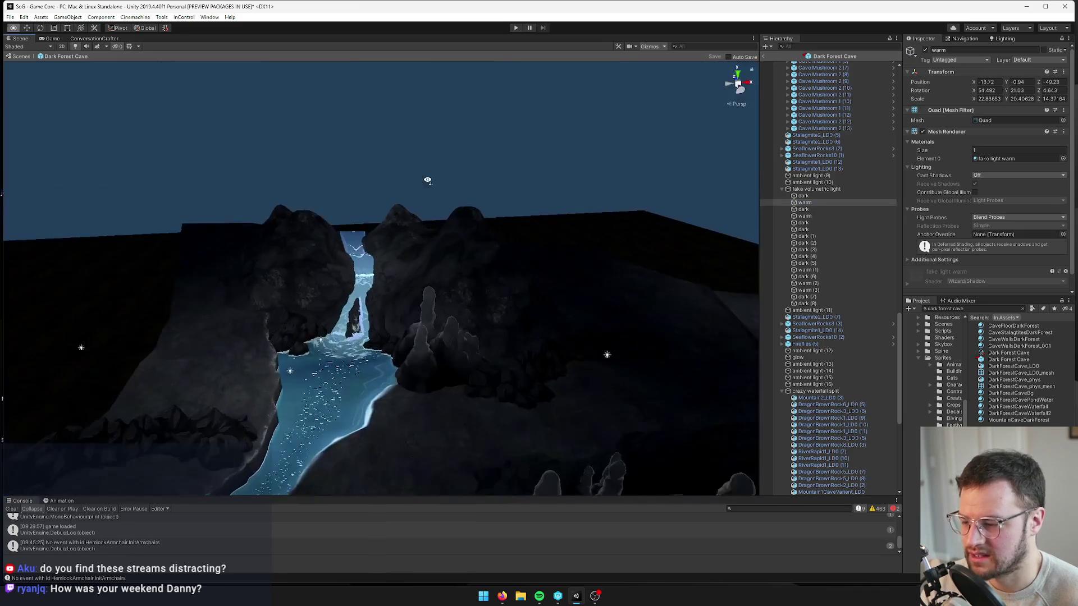
mouse_move(428, 180)
left_mouse_down()
mouse_move(64, 366)
mouse_move(403, 349)
mouse_move(395, 215)
mouse_move(427, 236)
mouse_move(548, 226)
mouse_move(453, 248)
mouse_move(626, 240)
mouse_move(506, 235)
mouse_move(494, 225)
mouse_move(503, 215)
mouse_move(475, 270)
mouse_move(528, 292)
mouse_move(512, 281)
mouse_move(518, 248)
mouse_move(534, 238)
mouse_move(548, 260)
mouse_move(543, 281)
mouse_move(316, 264)
mouse_move(466, 312)
mouse_move(522, 247)
left_mouse_up()
key("f")
left_click(429, 281)
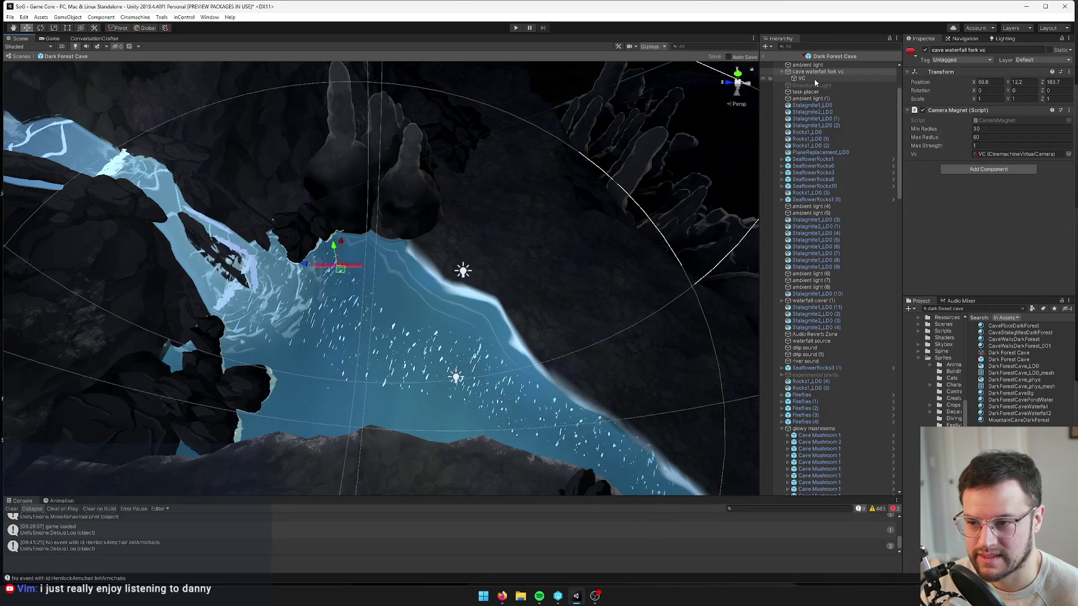
Step: Set the cave waterfall fork VC's Priority to 5, save the Dark Forest Cave prefab, and exit prefab mode
double_click(994, 154)
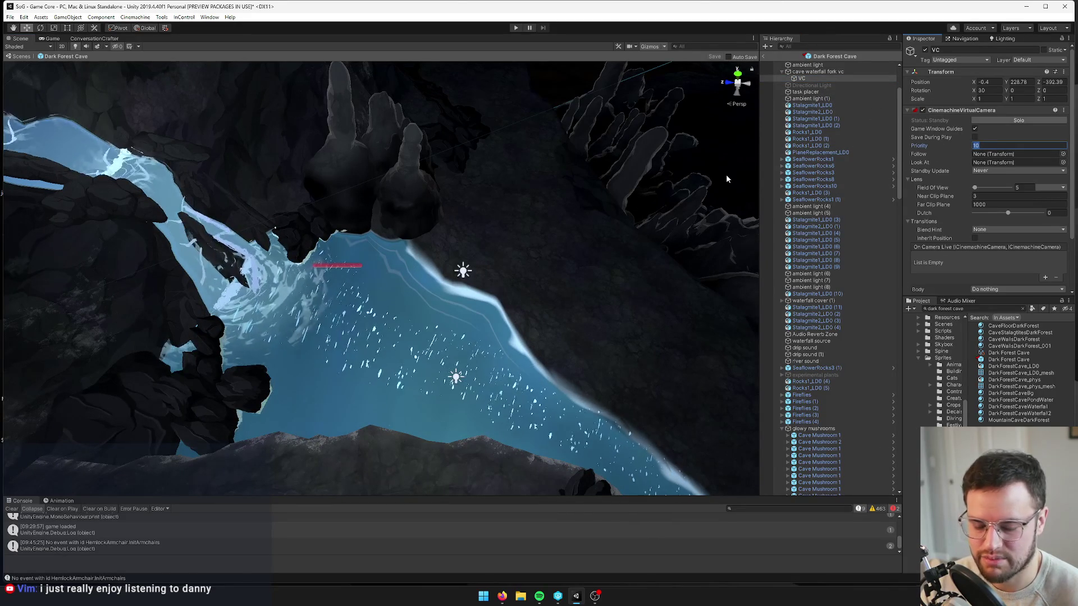
type("5")
left_click(714, 56)
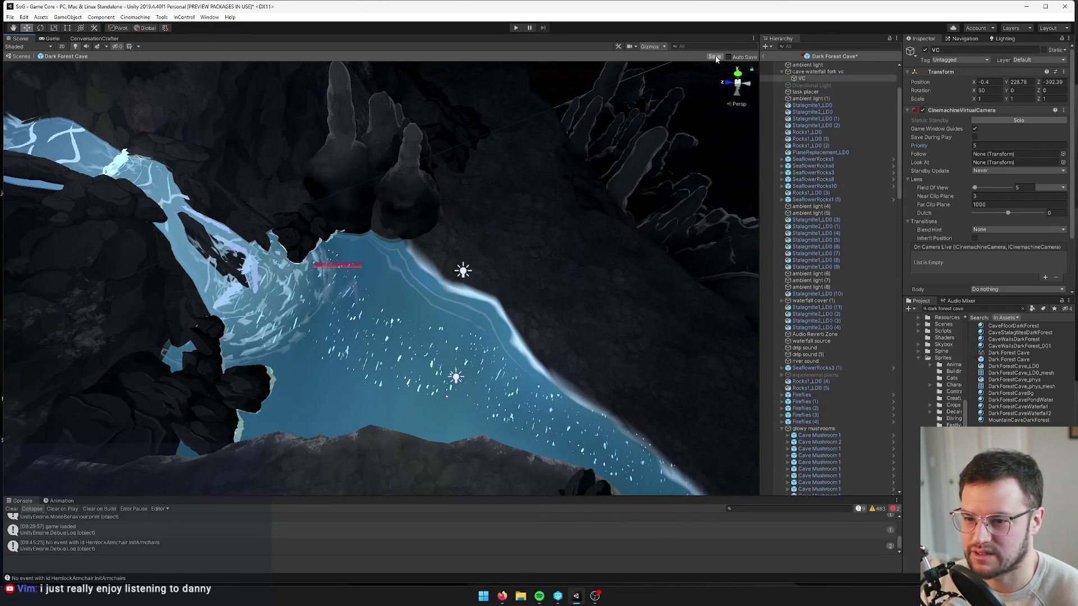
left_click(766, 56)
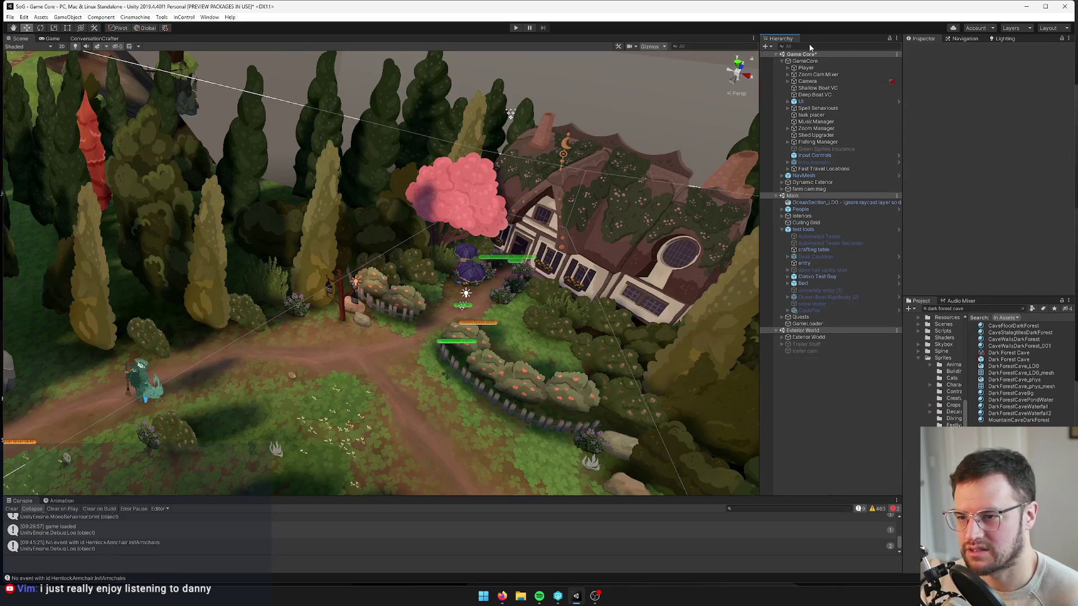
Step: Fly to the Wandmaker door, inspect the Wandmaker Camera Magnet's child VC, then select the Dark Forest Cave prefab
mouse_move(241, 59)
left_mouse_down()
mouse_move(283, 23)
mouse_move(261, 30)
mouse_move(334, 45)
mouse_move(226, 90)
mouse_move(652, 207)
mouse_move(597, 200)
mouse_move(496, 68)
mouse_move(572, 175)
left_mouse_up()
key("w")
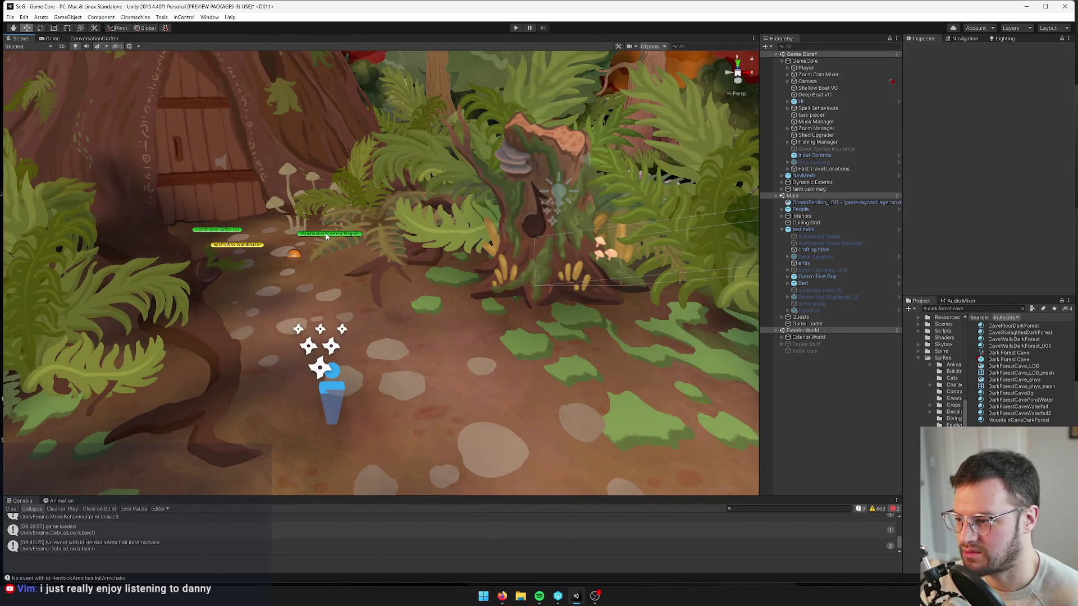
left_click(328, 237)
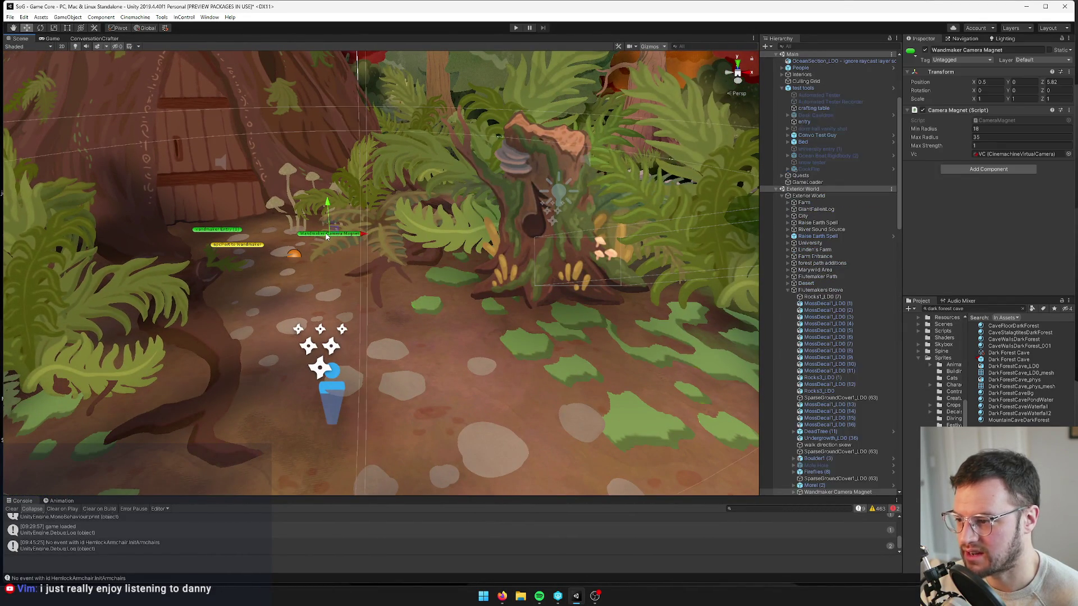
scroll(825, 337, "down", 3)
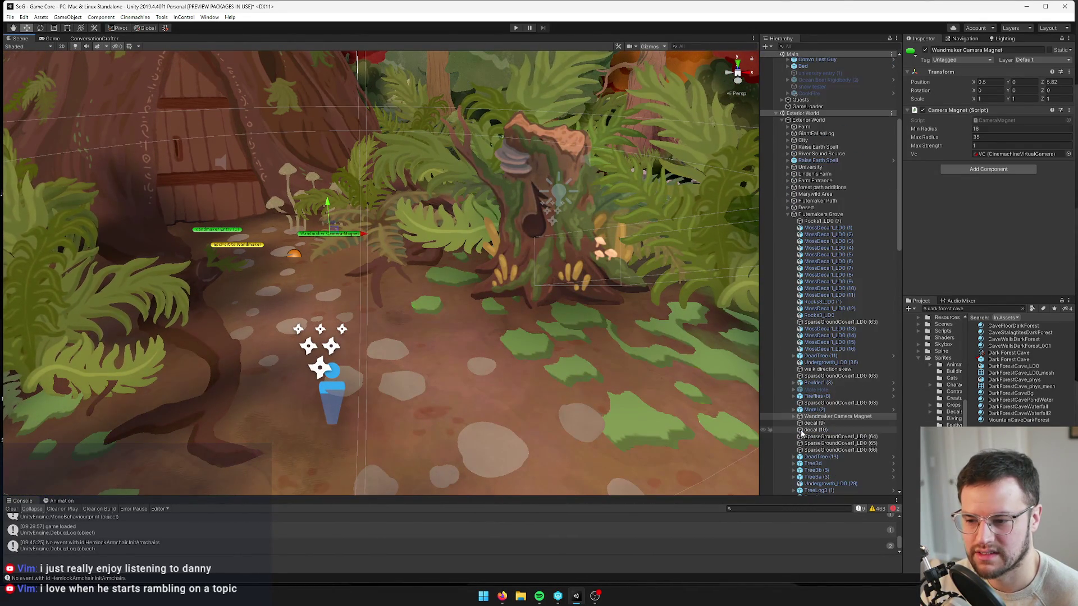
left_click(793, 417)
left_click(809, 423)
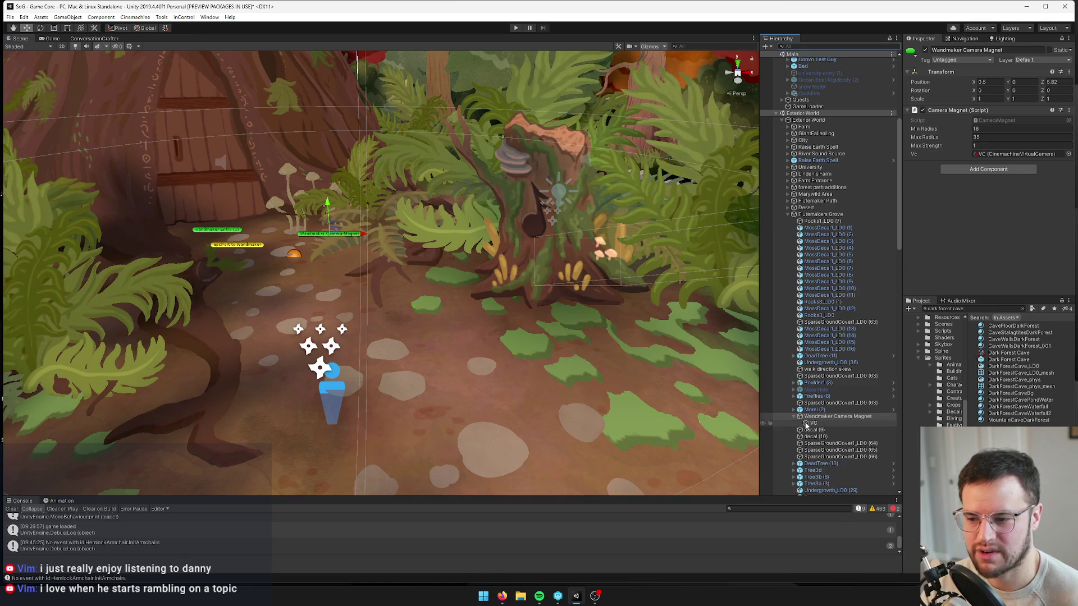
double_click(809, 423)
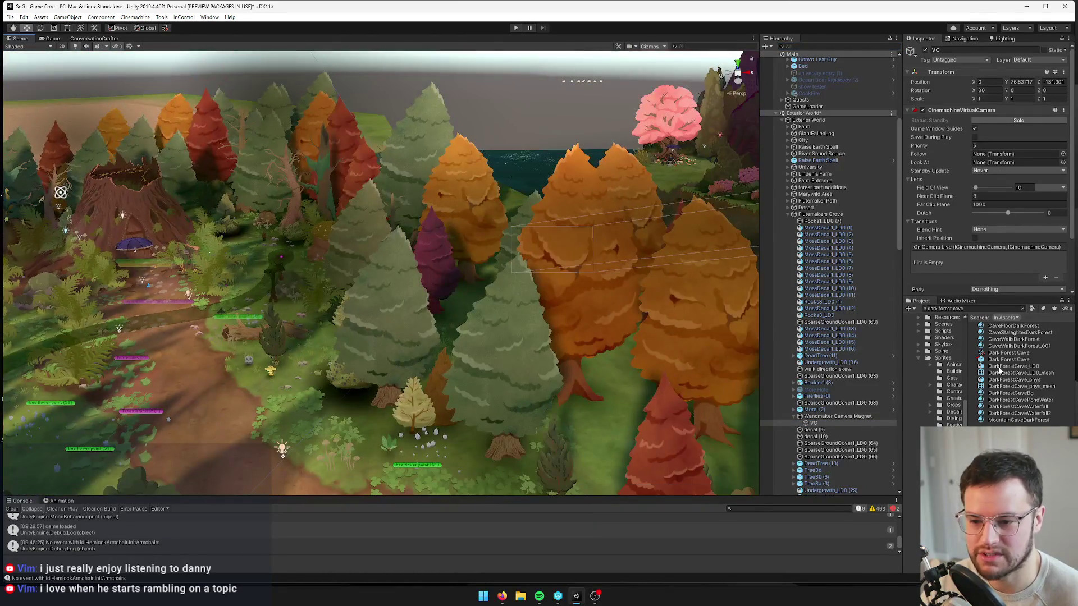
left_click(1003, 360)
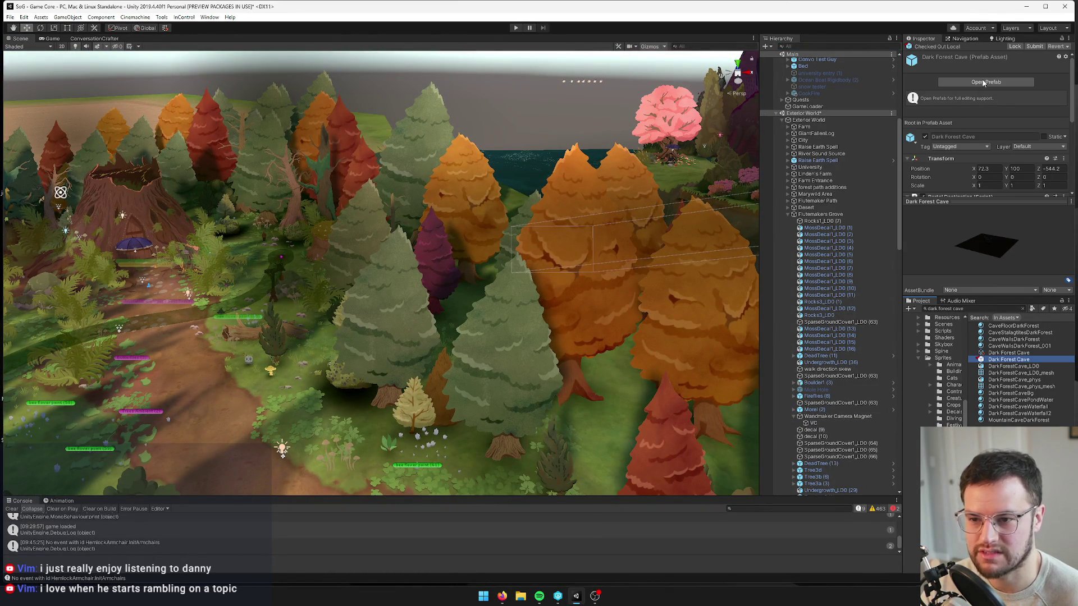
Step: Deactivate vis cam in the Dark Forest Cave prefab, save it, and return to the main scene's Game view
left_click(986, 82)
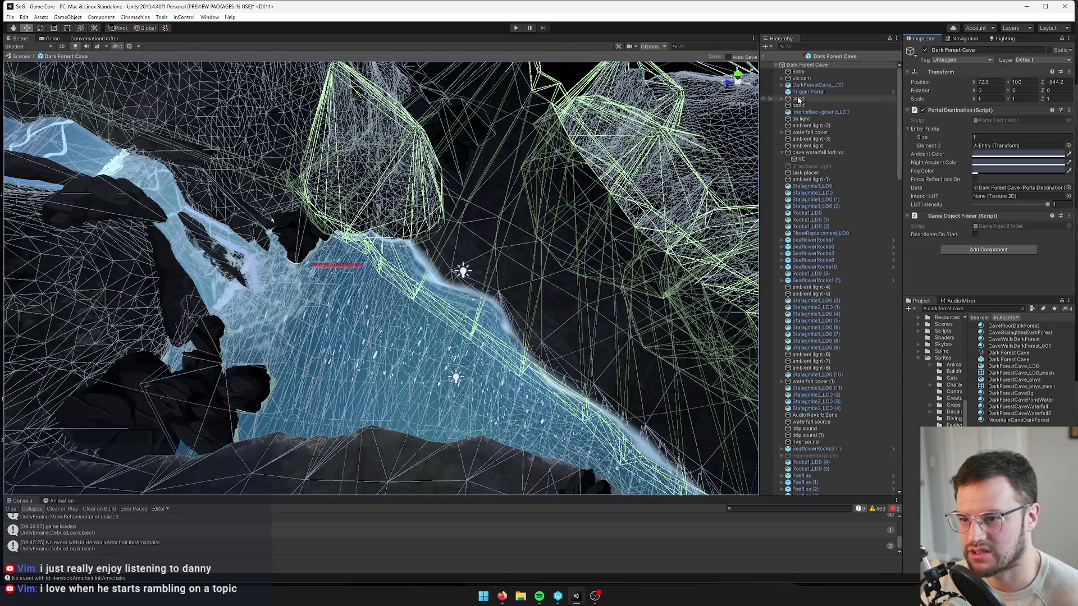
left_click(803, 78)
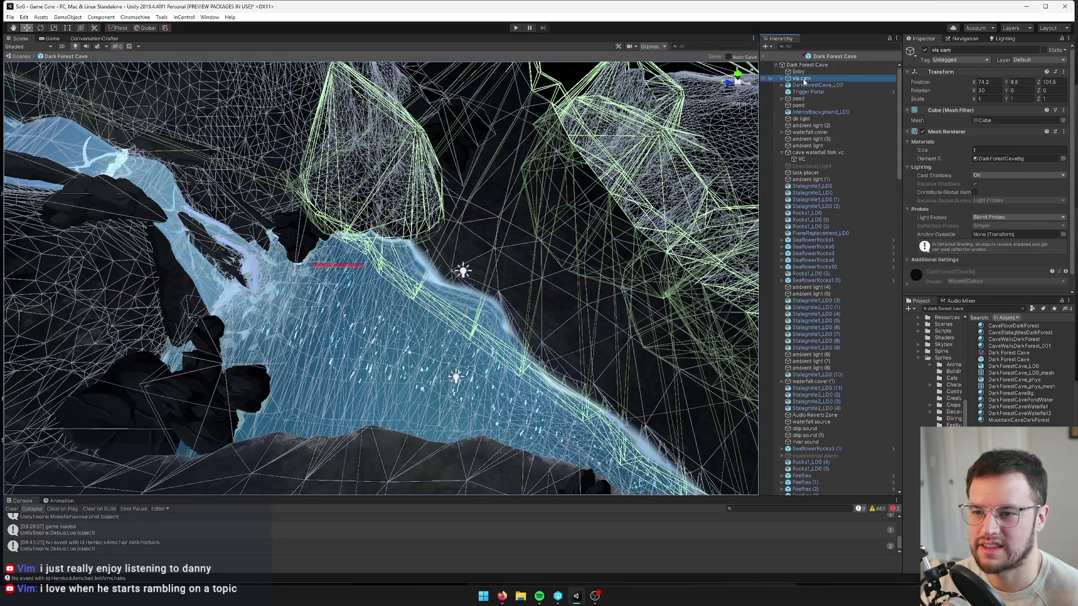
key("alt+shift+a")
left_click(718, 57)
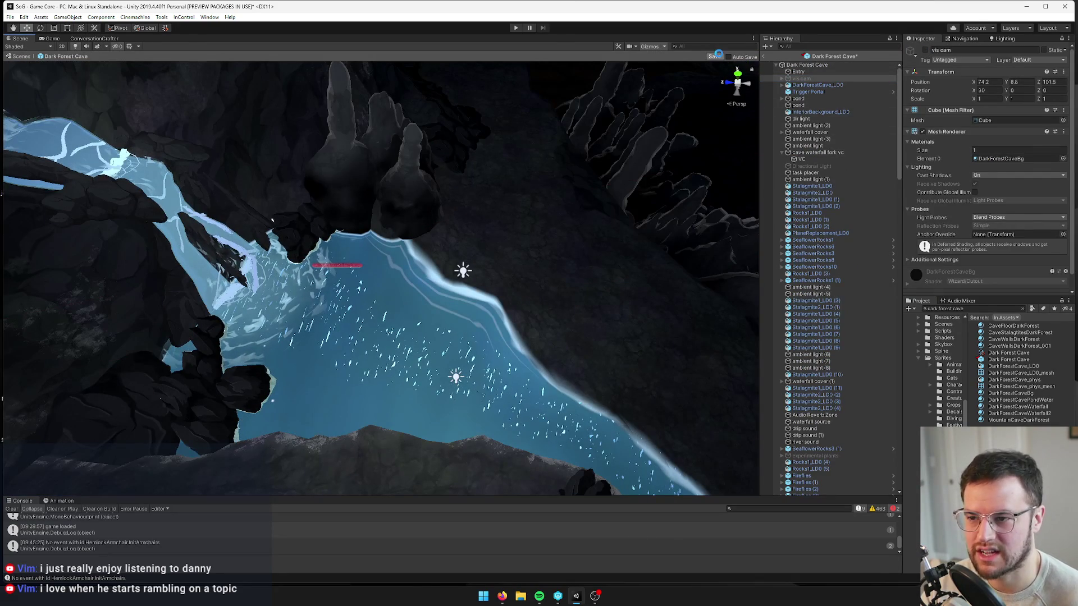
left_click(814, 159)
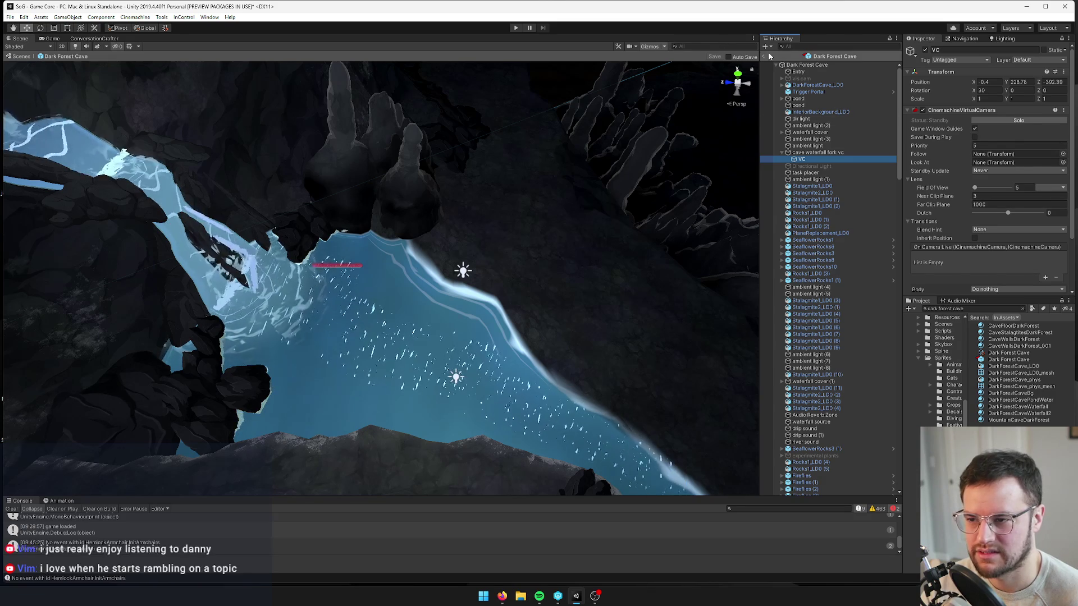
left_click(21, 56)
left_click(50, 39)
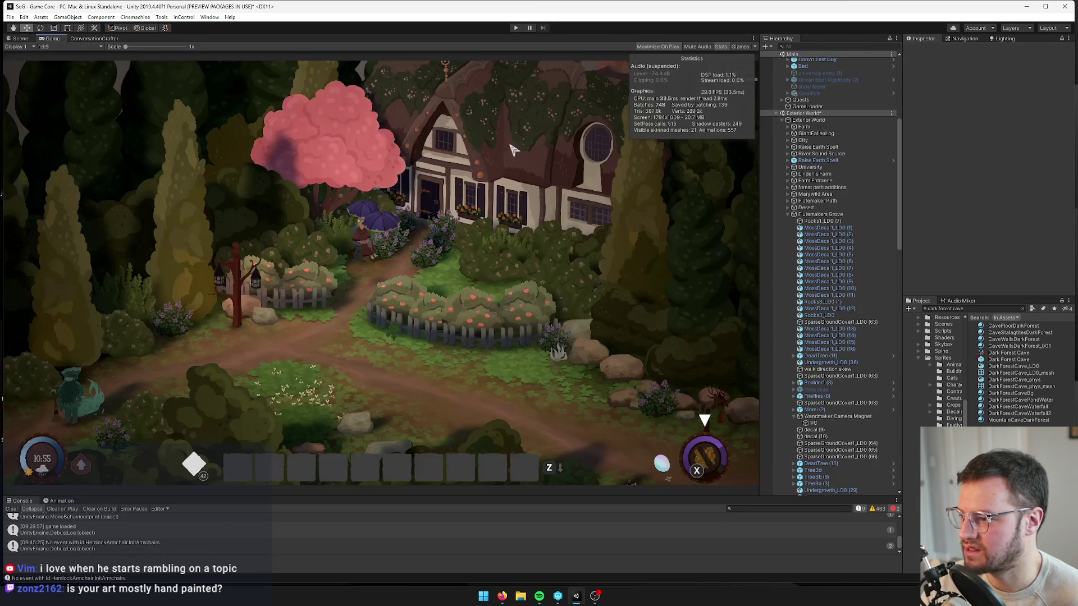
Step: Start Play mode to play-test the game
left_click(516, 28)
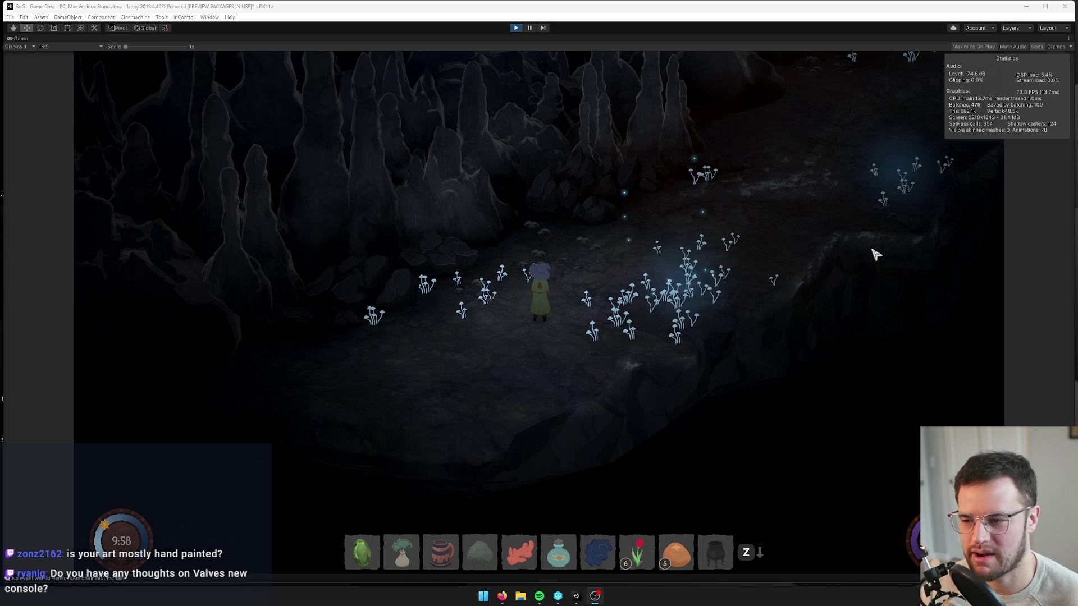
Step: Walk the character with W and S up-right along the cave path past glowing mushroom clusters
key("w")
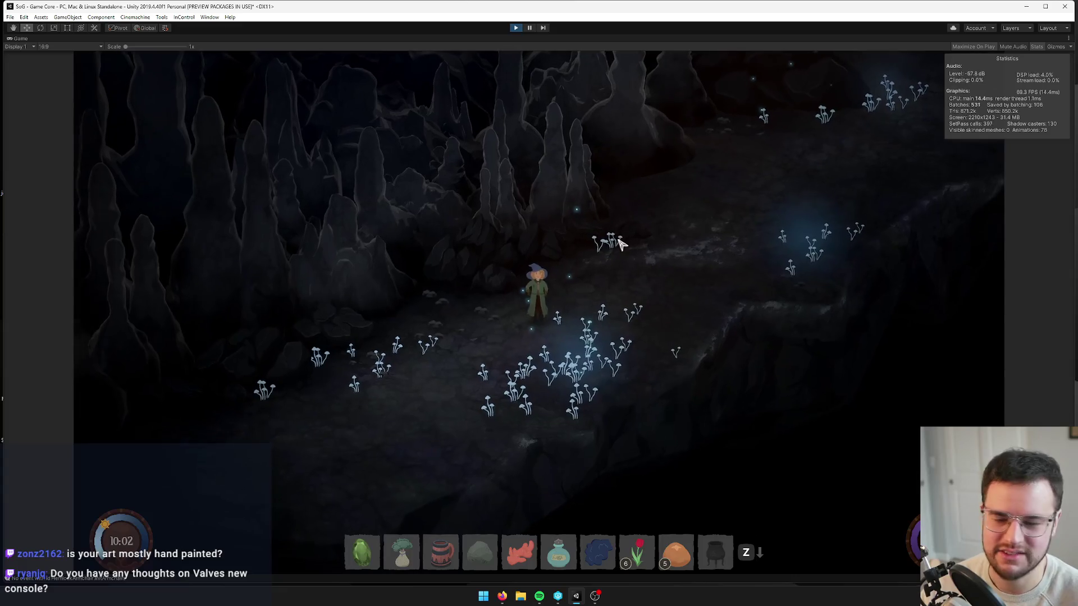
key("w")
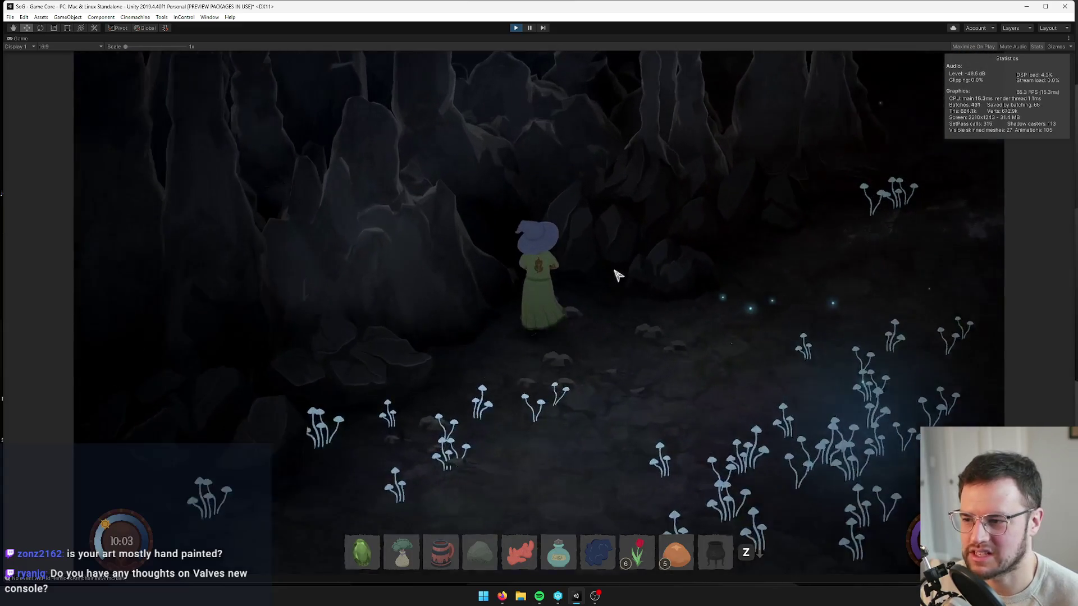
key("s")
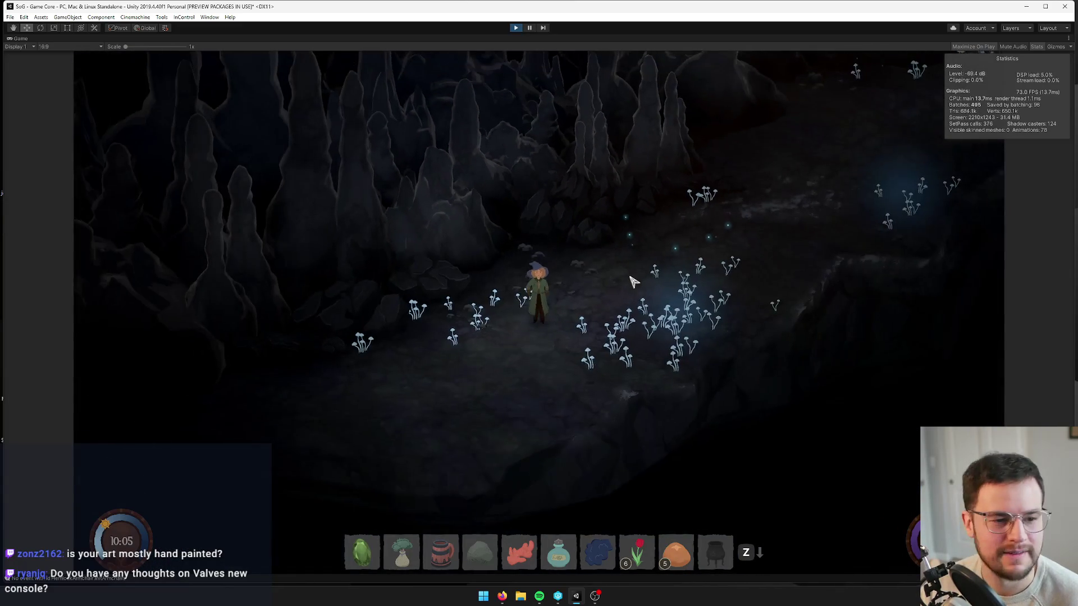
key("w")
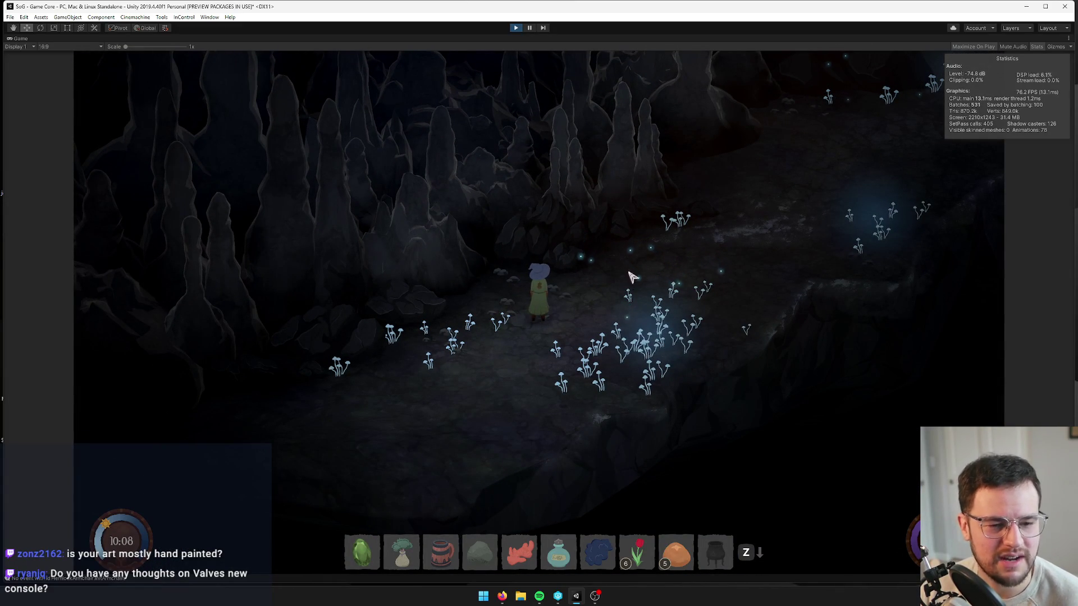
key("s")
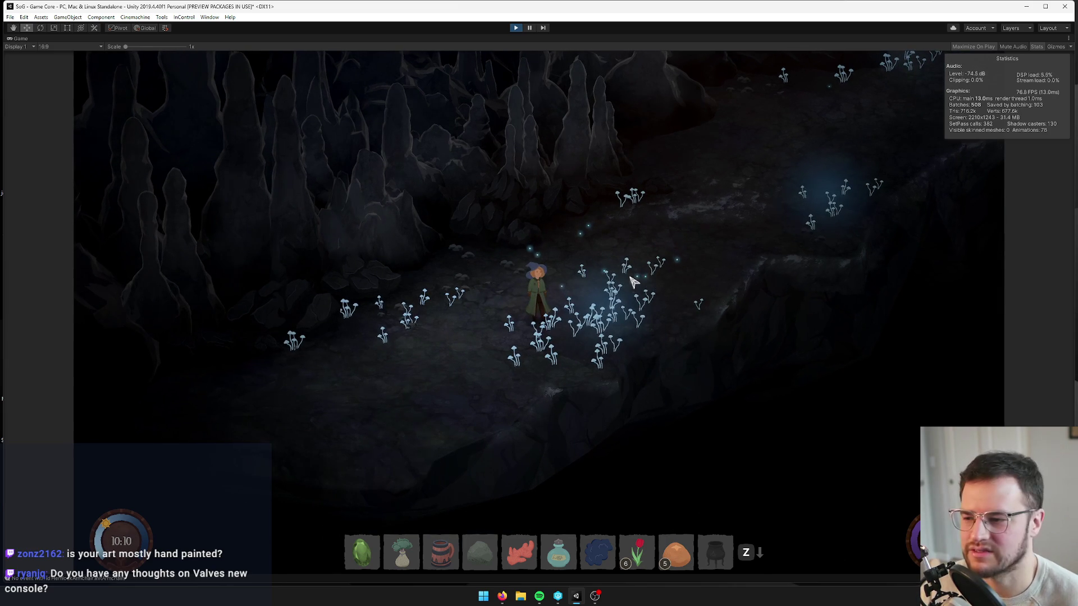
key("w")
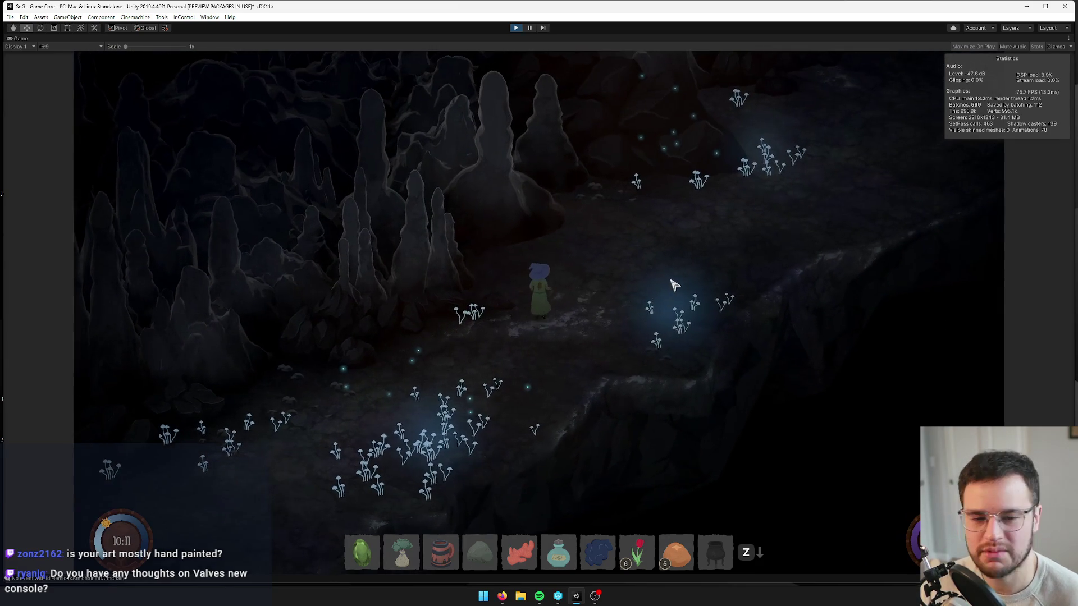
key("w")
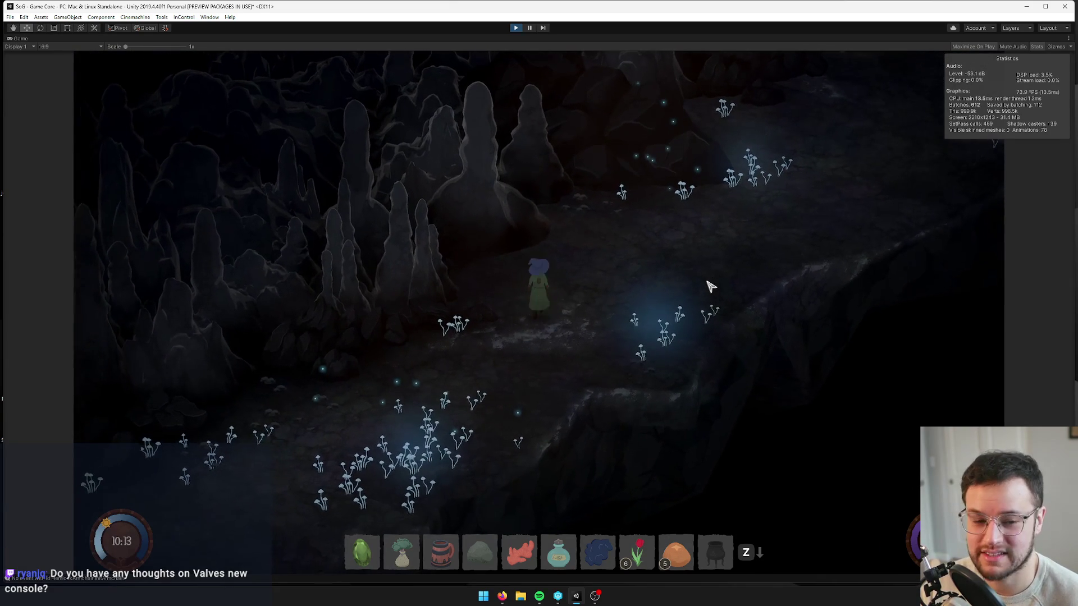
key("w")
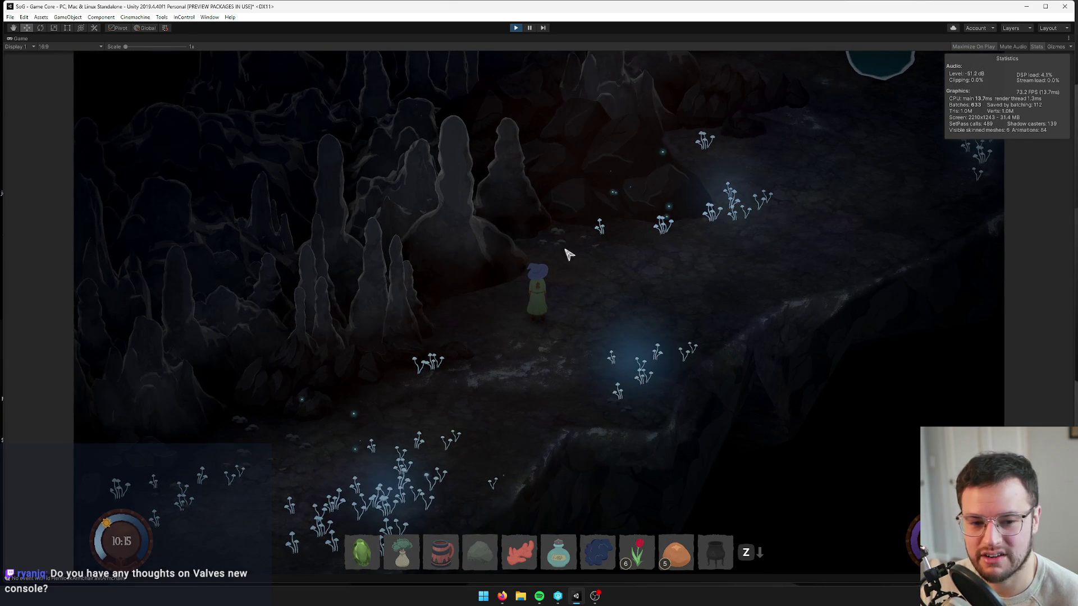